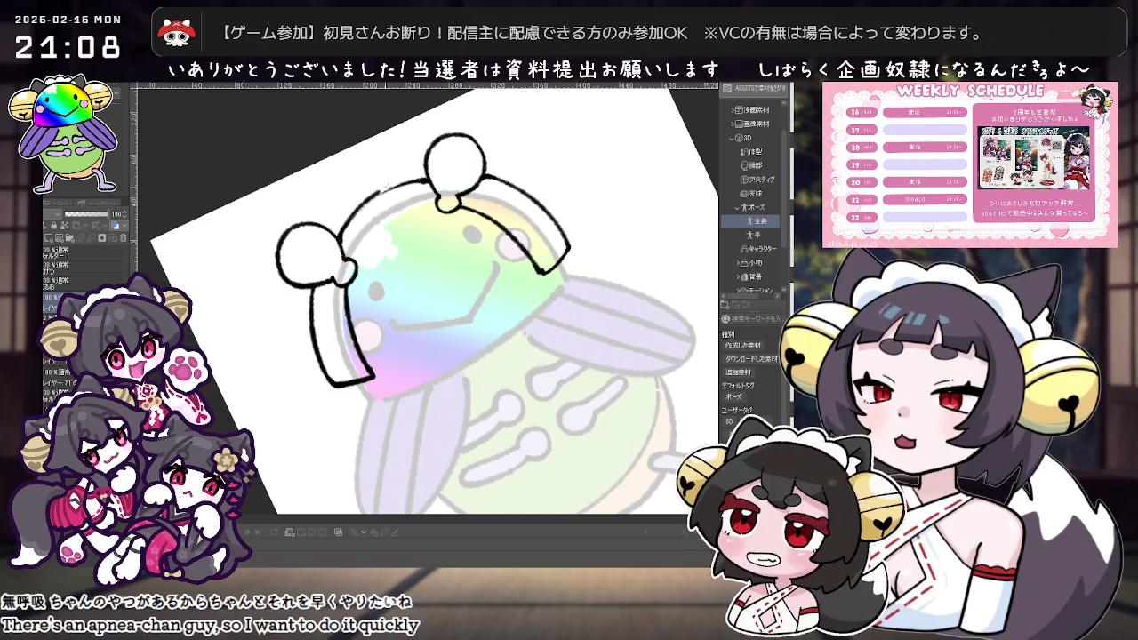
Ink the headband's top-left edge, undo the trial left-edge strokes, and rotate the canvas upright.
left_click_drag(342, 227, 427, 182)
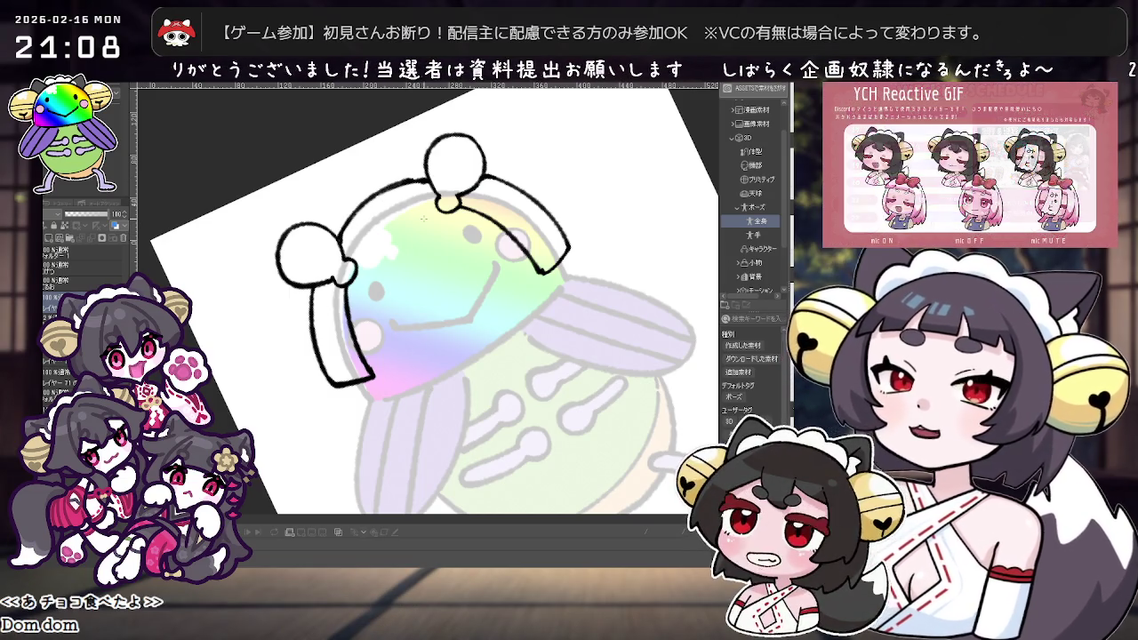
mouse_move(424, 218)
left_mouse_down()
mouse_move(380, 186)
mouse_move(322, 255)
left_mouse_up()
left_click_drag(380, 186, 327, 244)
key("ctrl+z")
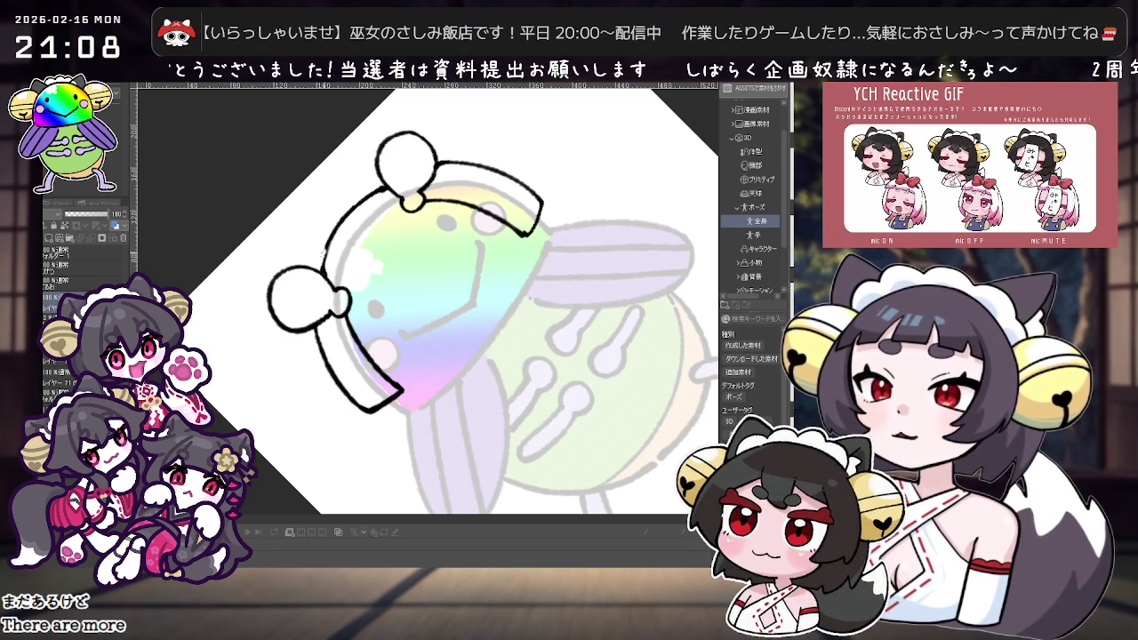
key("ctrl+z")
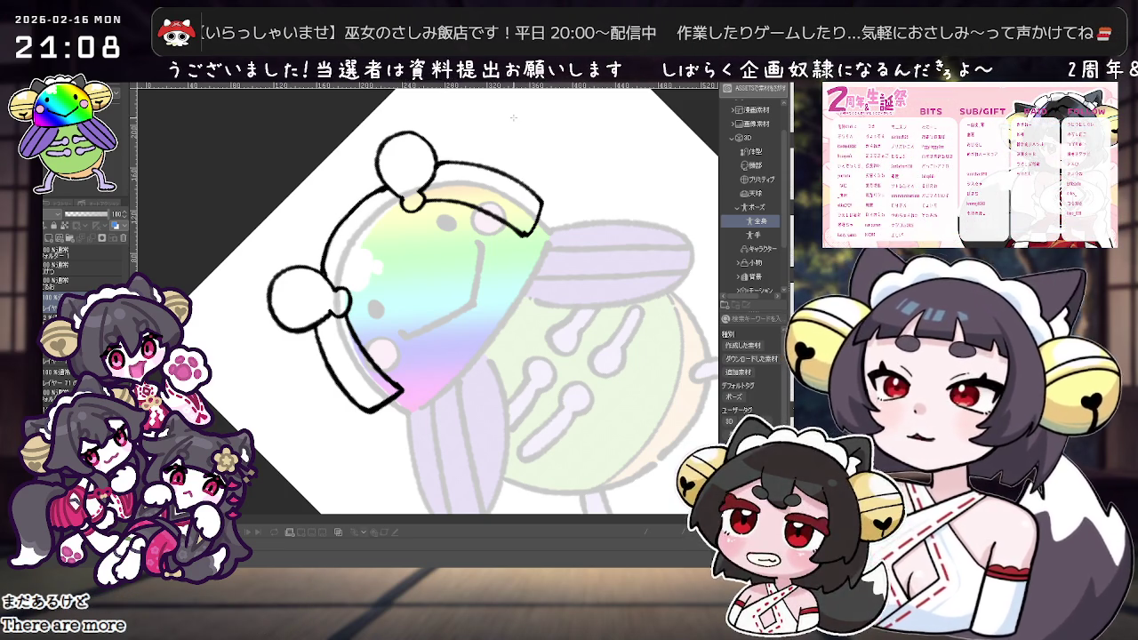
key("minus")
key("minus")
key("minus")
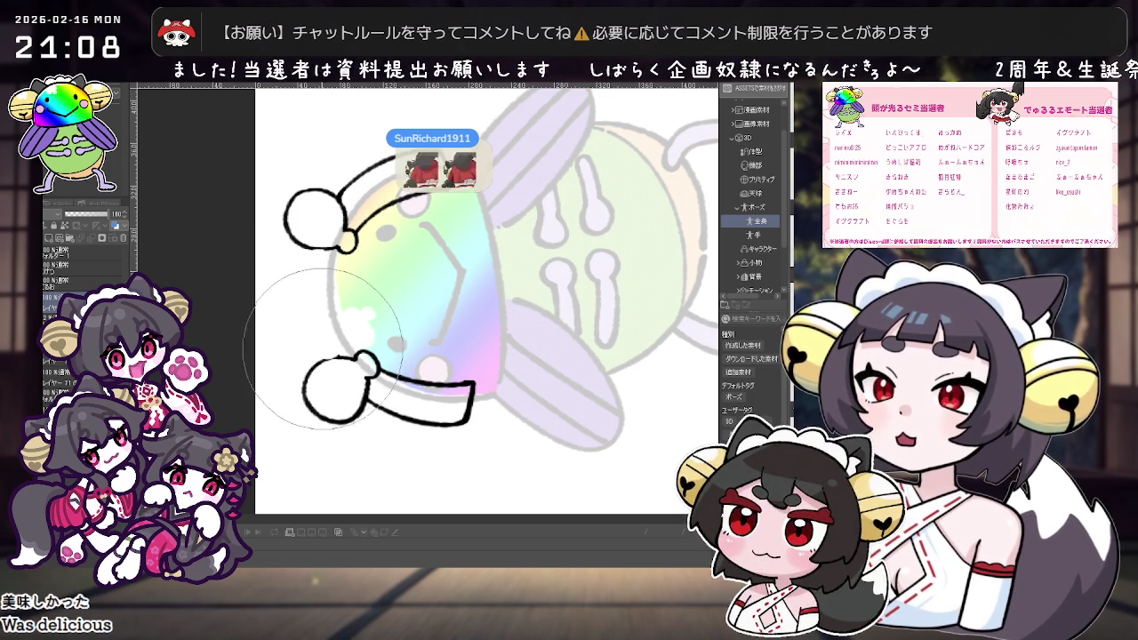
Rotate the canvas view further counter-clockwise and adjust the zoom.
key("minus")
key("minus")
scroll(457, 336, "down", 3)
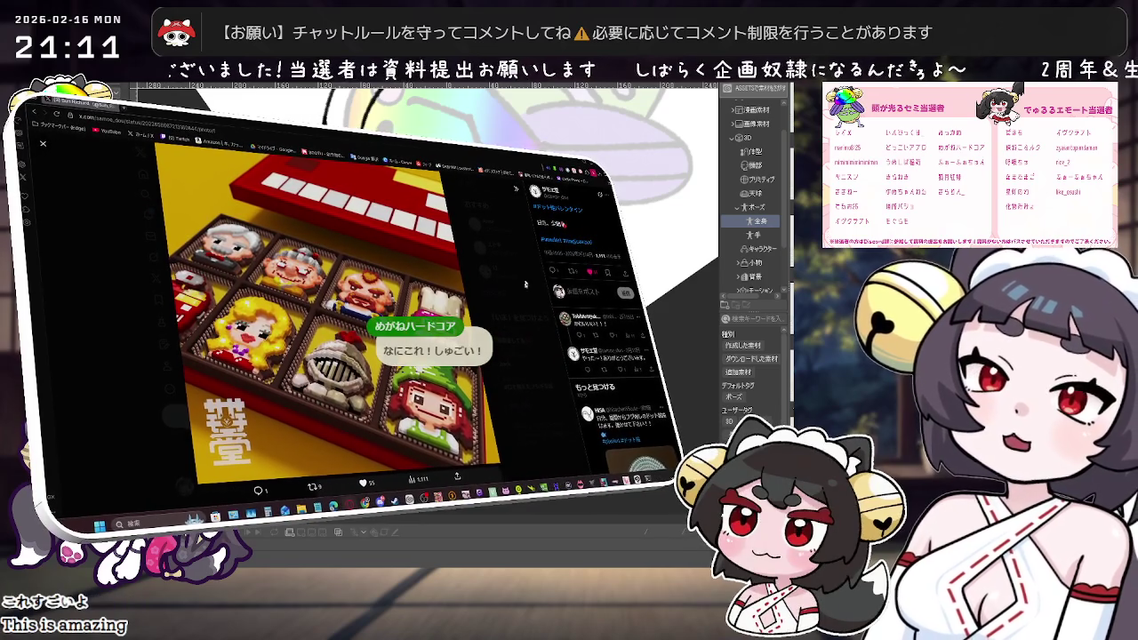
Close the full-screen image viewer and scroll down the artist's profile page.
key("Escape")
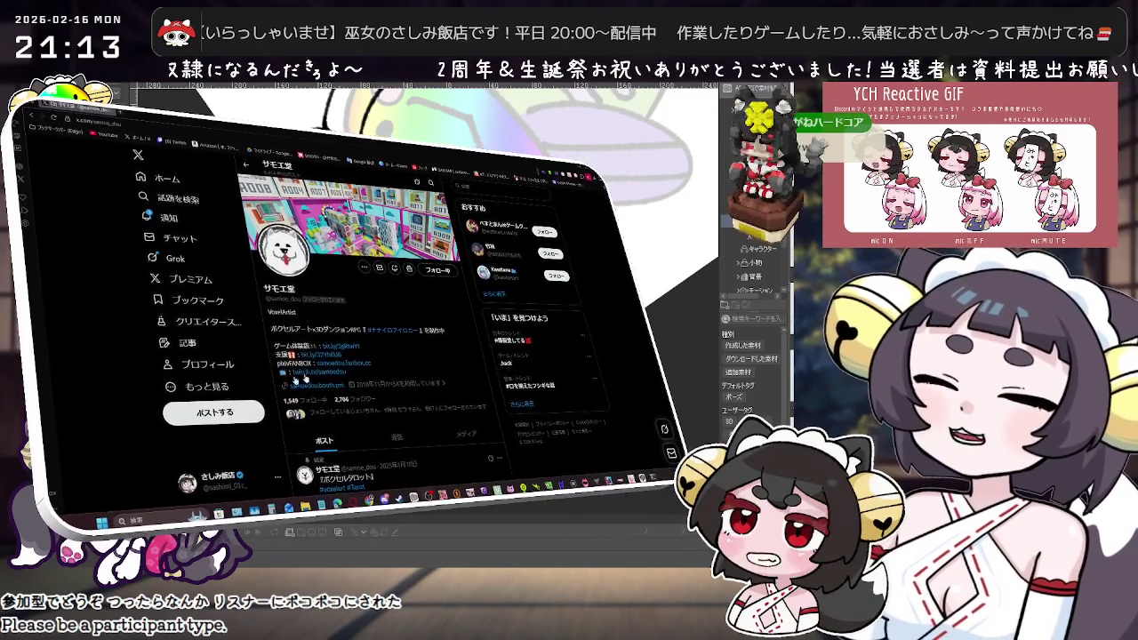
scroll(427, 356, "down", 5)
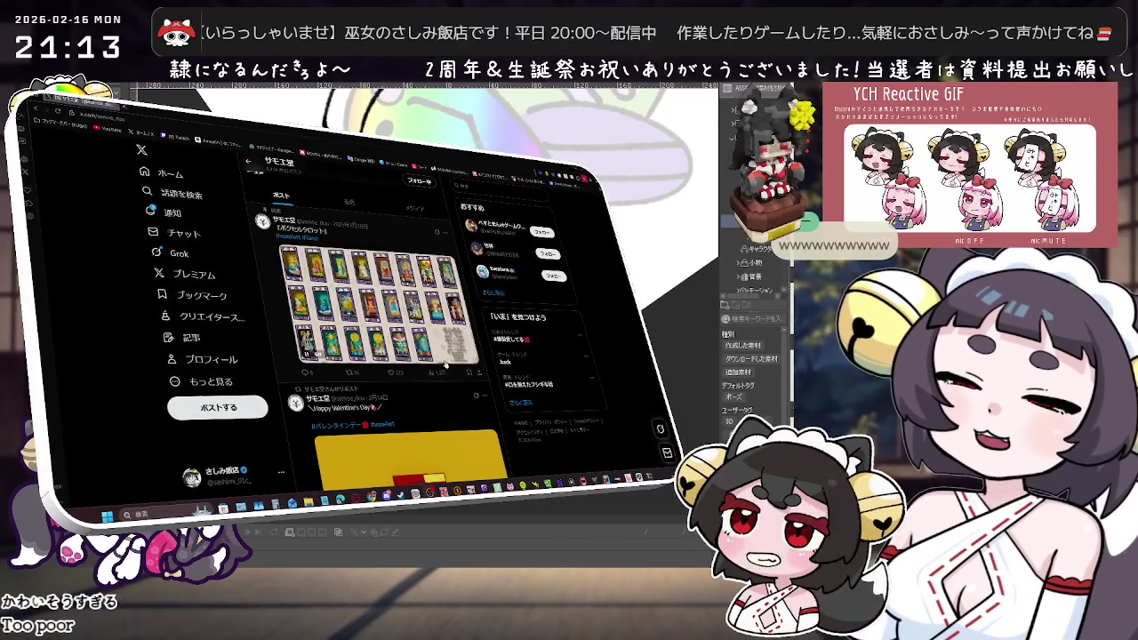
Open the Valentine GIF in the media viewer, close it, and scroll to the brownie post.
scroll(445, 364, "down", 3)
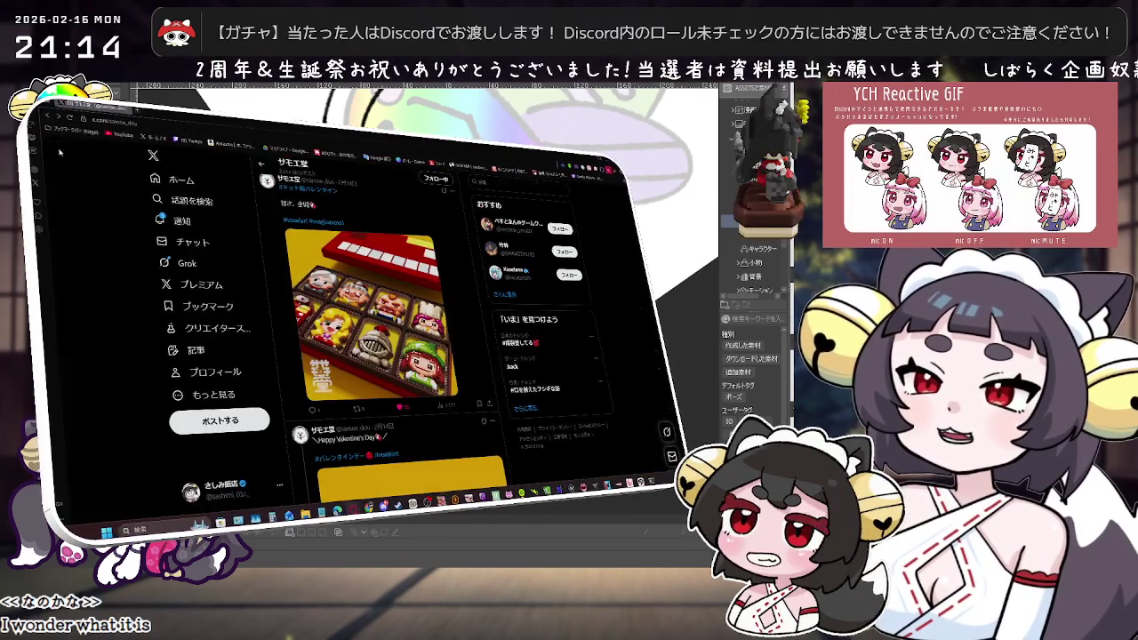
left_click(402, 309)
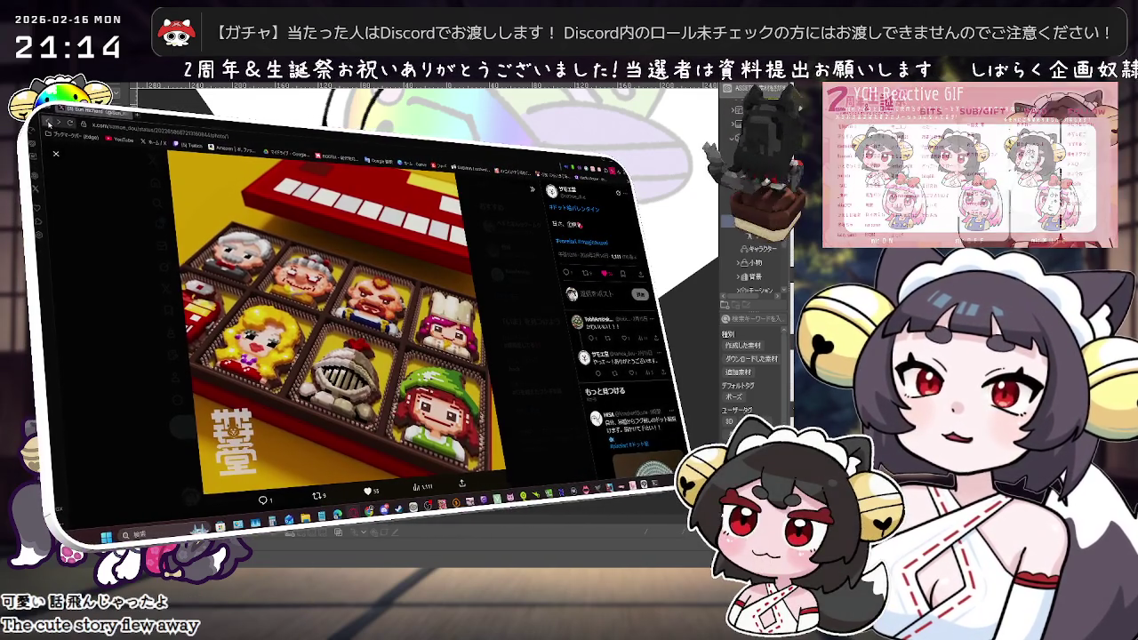
left_click(59, 154)
scroll(339, 413, "down", 5)
scroll(340, 414, "up", 5)
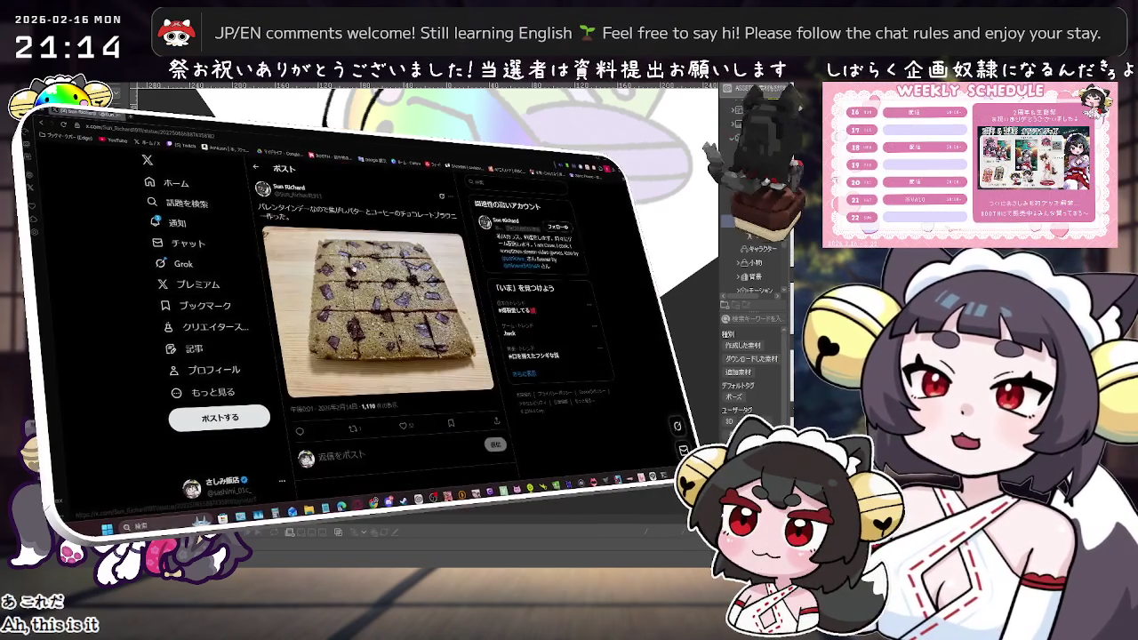
View the brownie photo at full size.
left_click(374, 320)
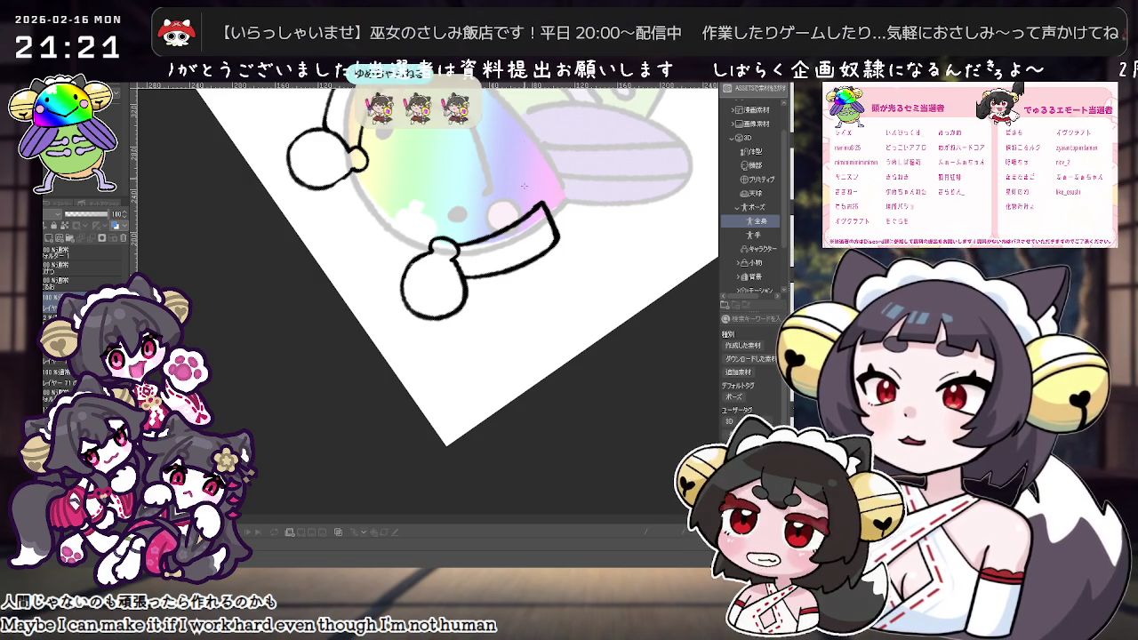
Tilt the canvas and try an arc joining the left ball to the top ball, then undo it.
mouse_move(508, 206)
left_mouse_down()
mouse_move(583, 200)
mouse_move(574, 223)
left_mouse_up()
left_click_drag(441, 287, 560, 232)
key("ctrl+z")
left_click_drag(439, 286, 572, 225)
key("ctrl+z")
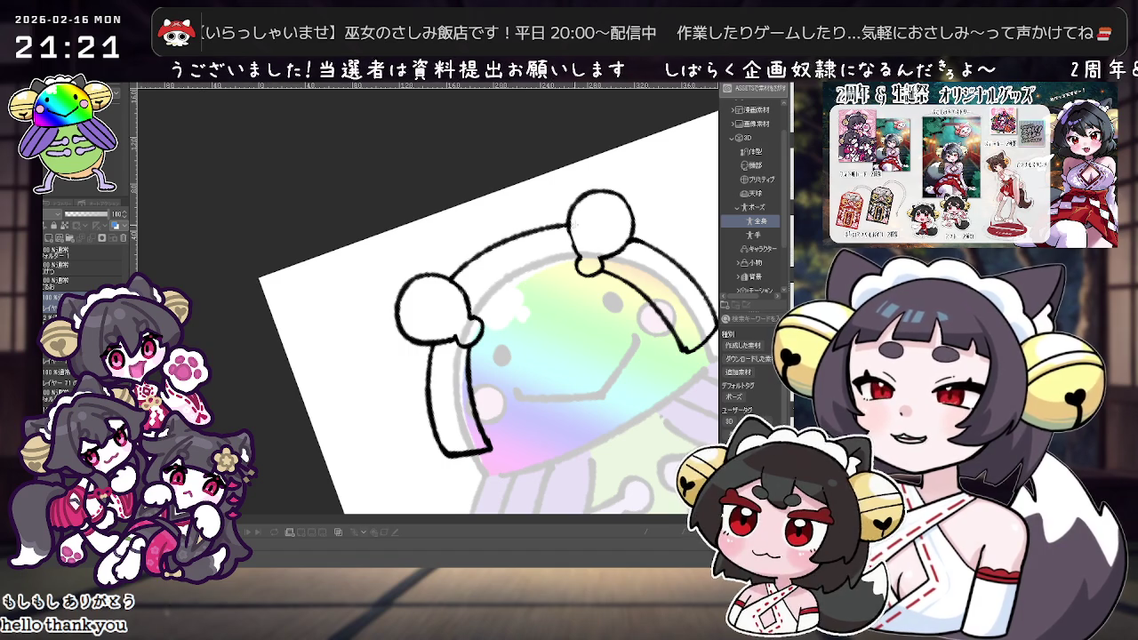
Paint white along the headband's inner edge, easing the canvas tilt around it.
left_click_drag(574, 227, 592, 249)
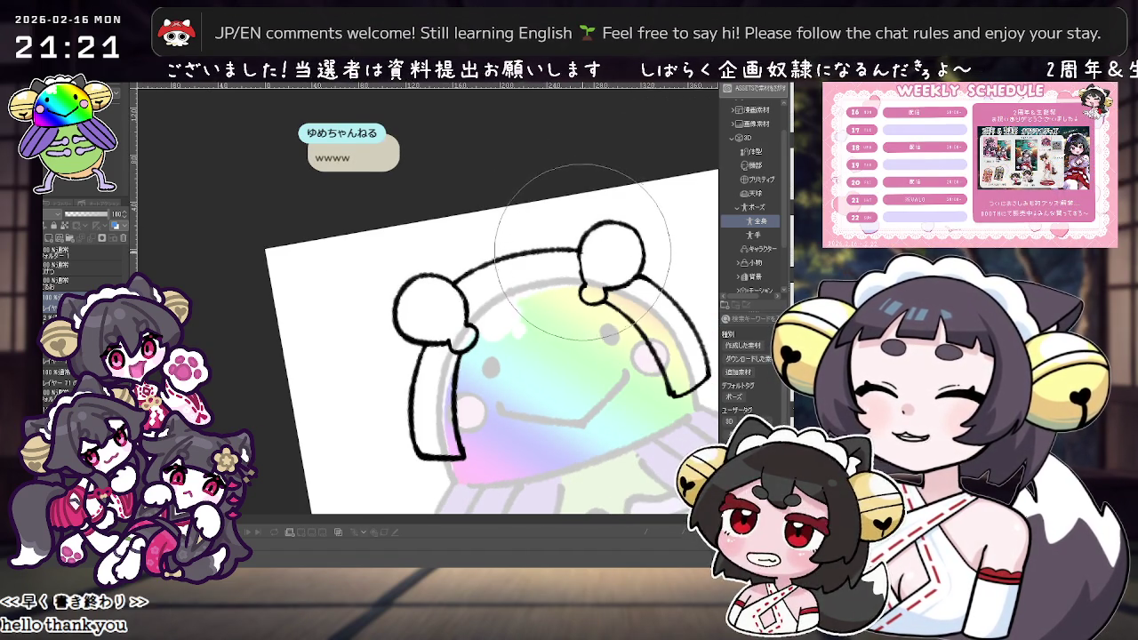
left_click_drag(583, 249, 561, 253)
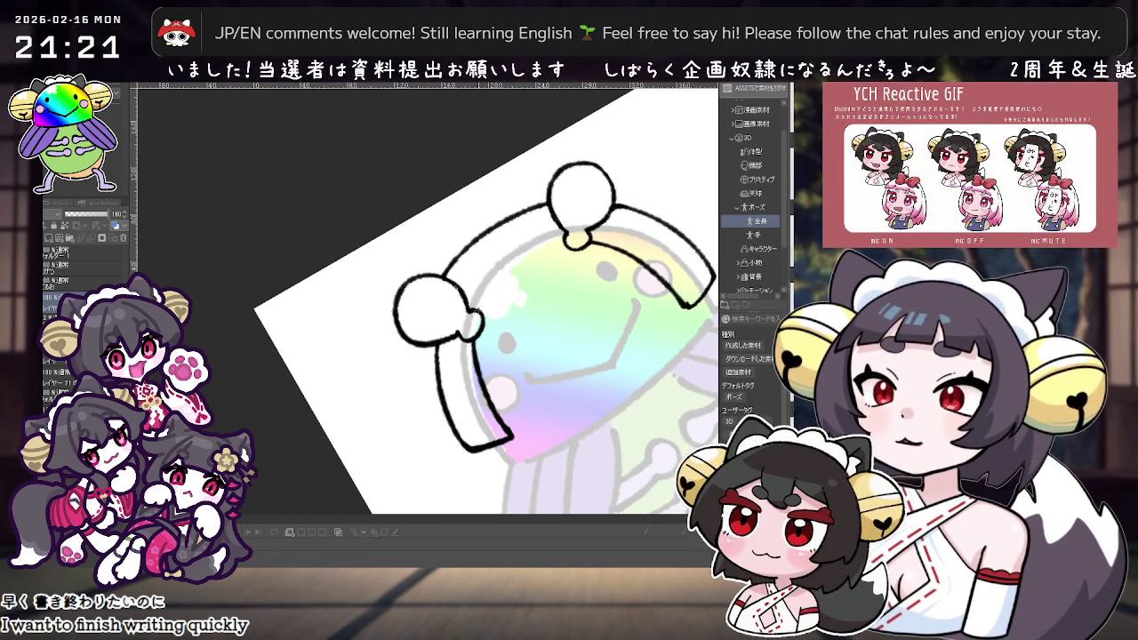
left_click_drag(514, 278, 496, 295)
left_click_drag(562, 242, 476, 309)
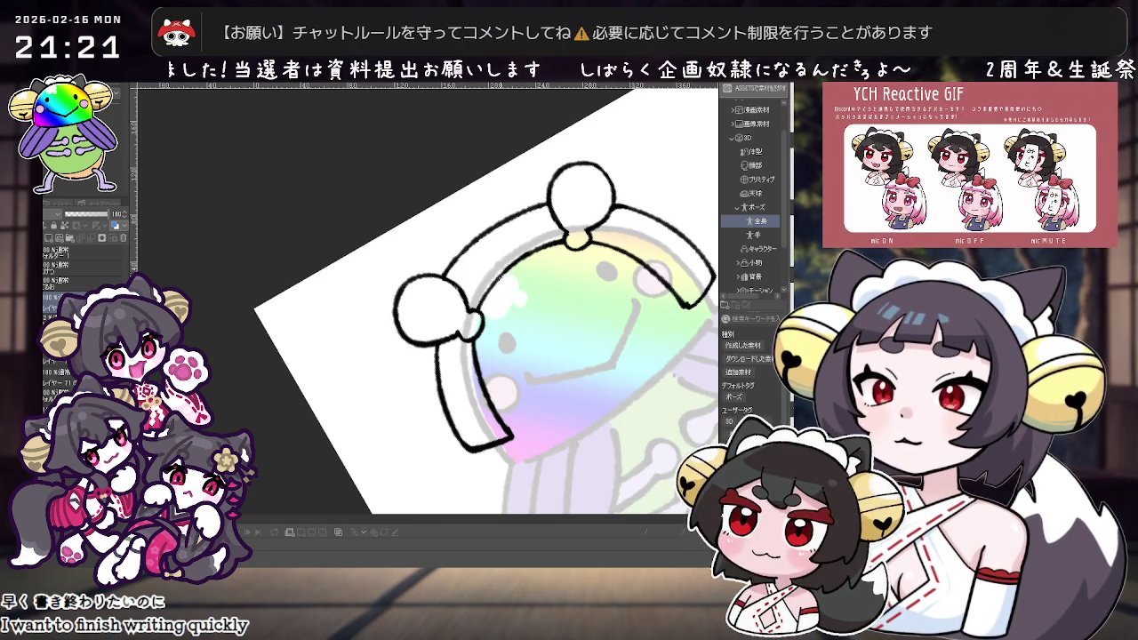
mouse_move(497, 282)
left_mouse_down()
mouse_move(665, 229)
mouse_move(626, 345)
mouse_move(556, 363)
left_mouse_up()
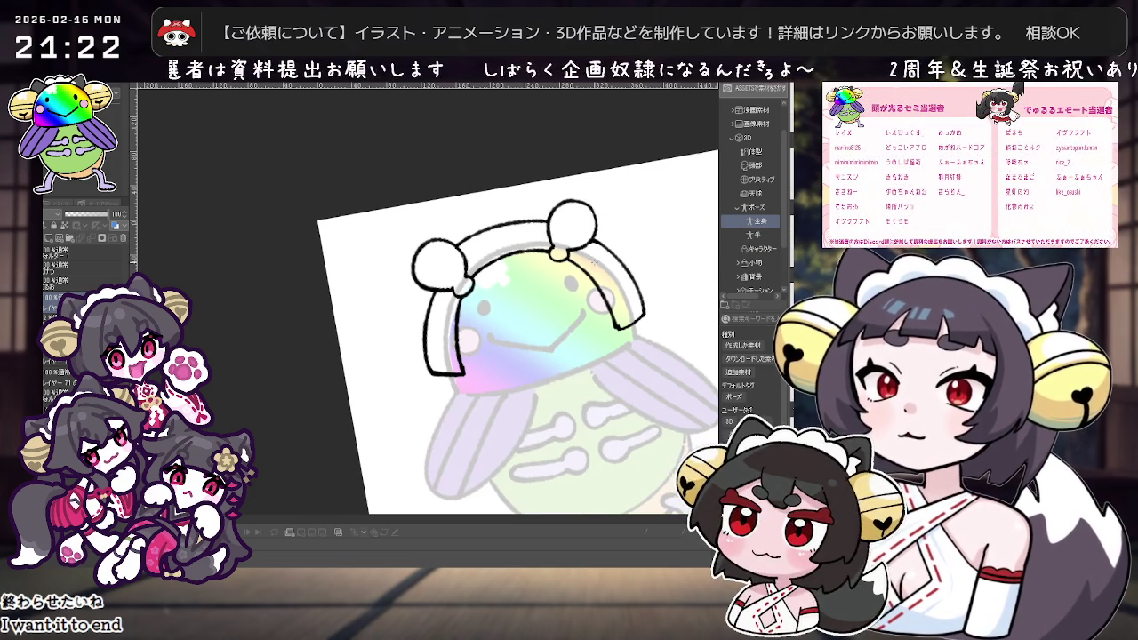
Draw curved ribbon-tail strokes down the head's left side beneath the bow loop.
scroll(622, 257, "down", 1)
scroll(635, 264, "down", 1)
scroll(648, 269, "down", 1)
left_click_drag(647, 269, 612, 287)
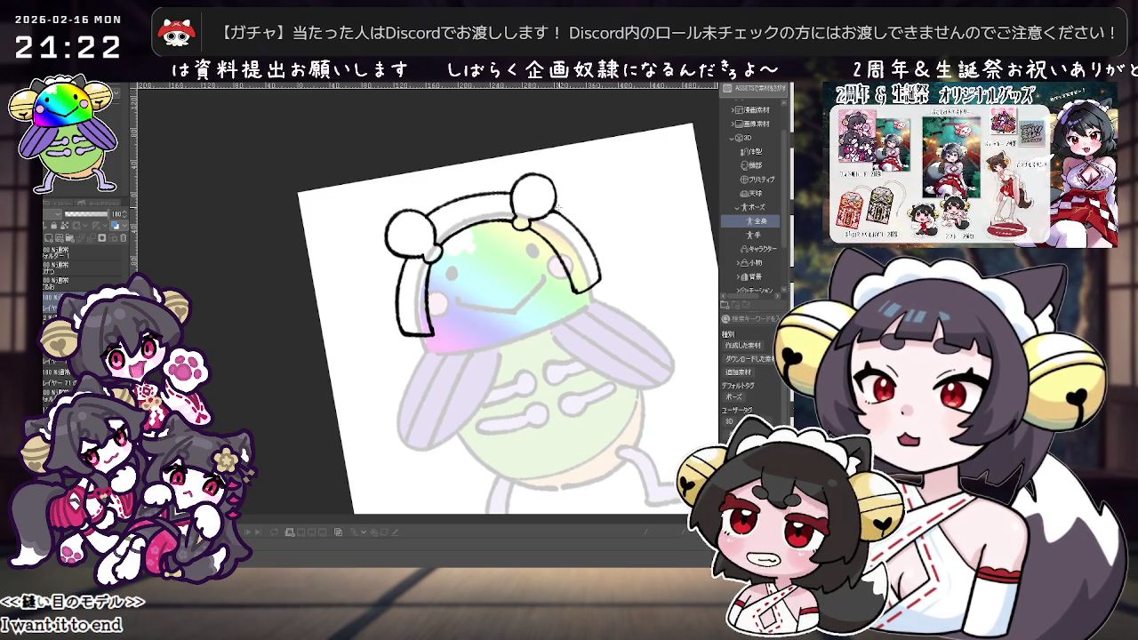
mouse_move(558, 206)
left_mouse_down()
mouse_move(418, 131)
mouse_move(612, 210)
left_mouse_up()
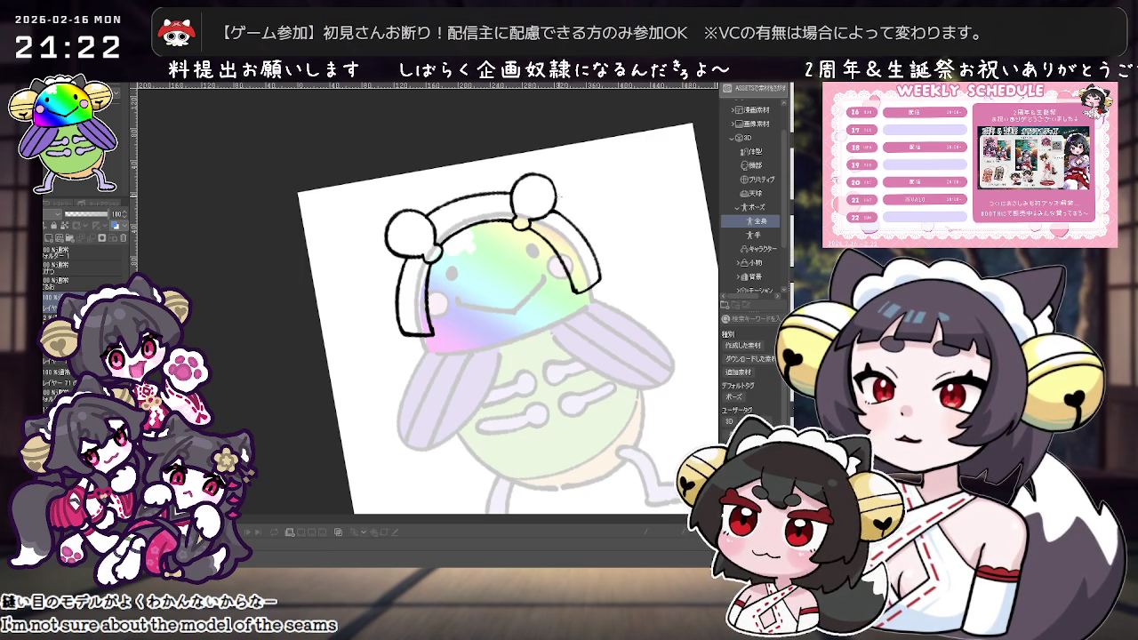
left_click_drag(388, 252, 381, 308)
key("ctrl+z")
left_click_drag(388, 254, 382, 308)
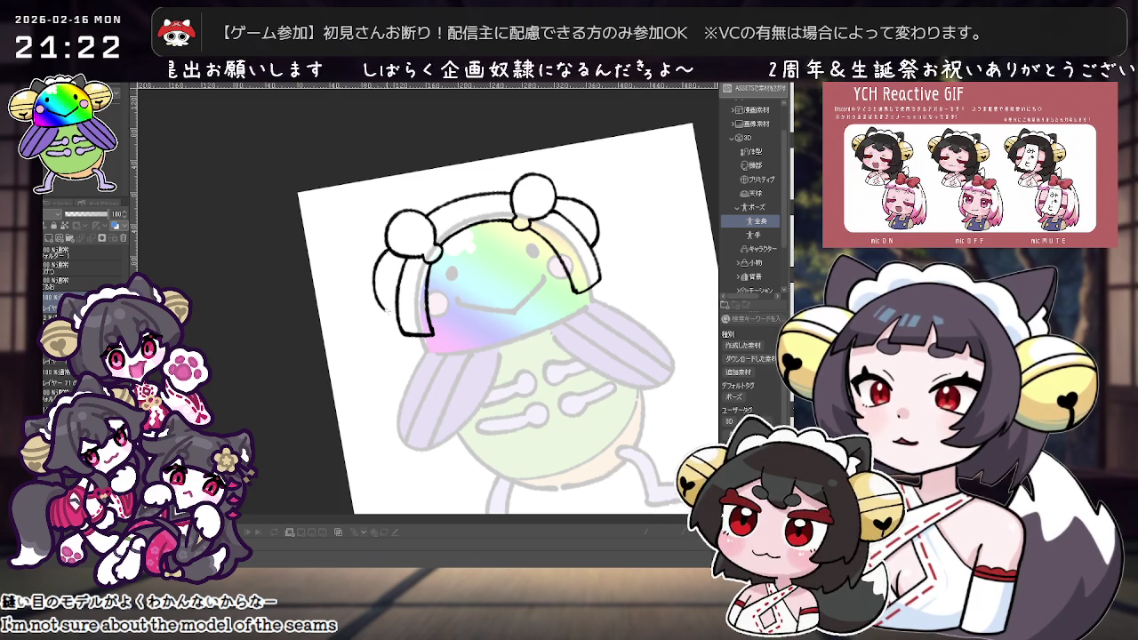
left_click_drag(381, 251, 384, 293)
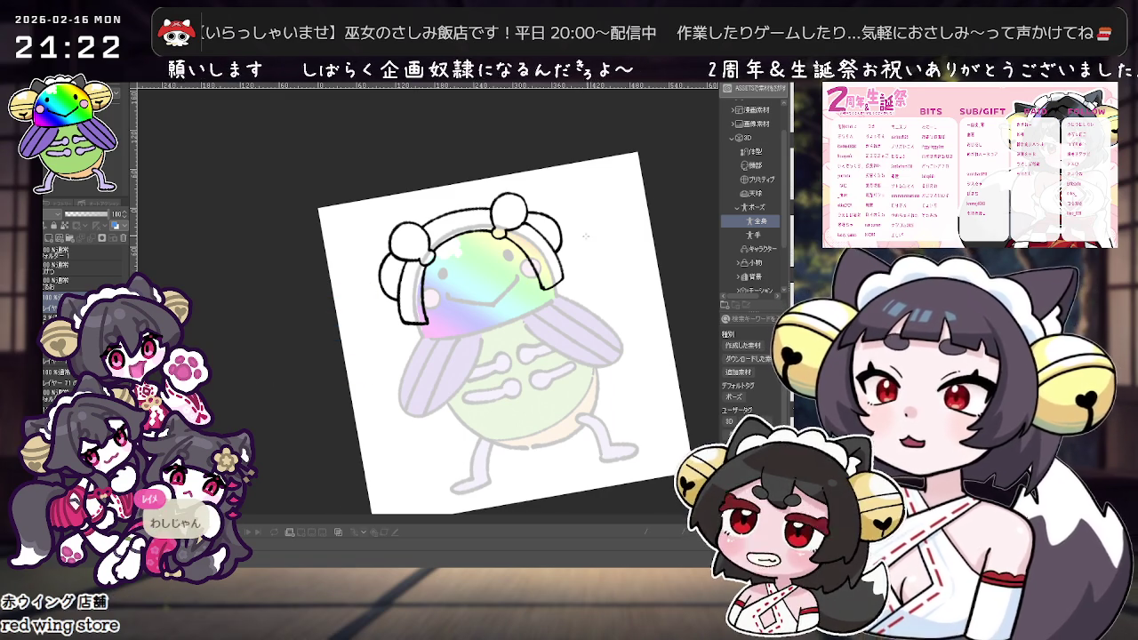
scroll(577, 254, "up", 1)
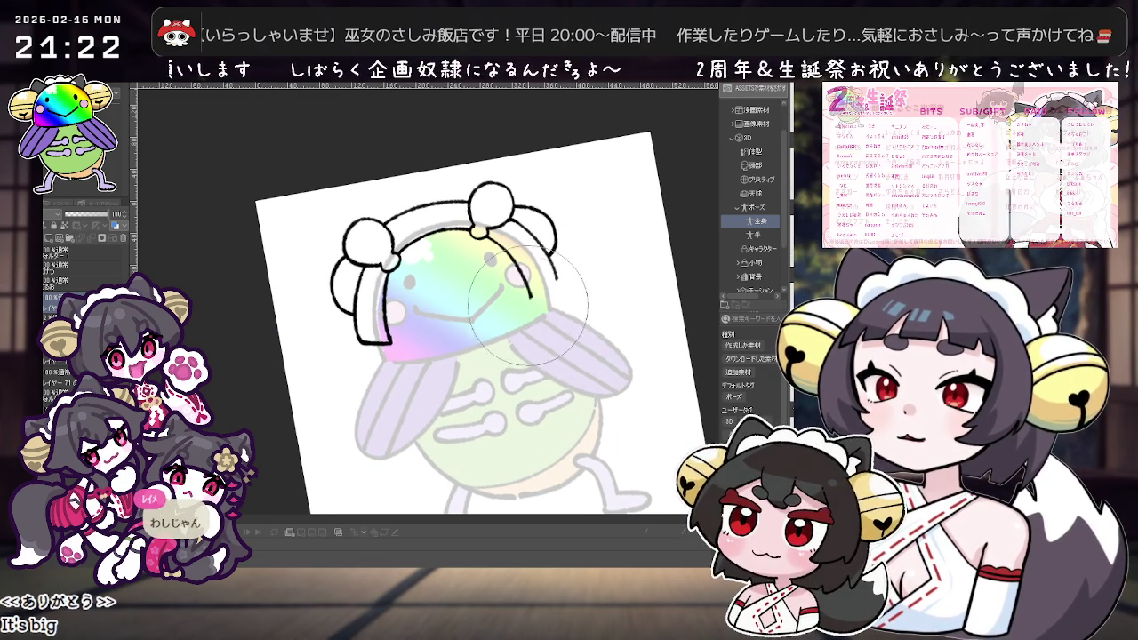
key("minus")
key("minus")
key("minus")
left_click_drag(417, 378, 443, 345)
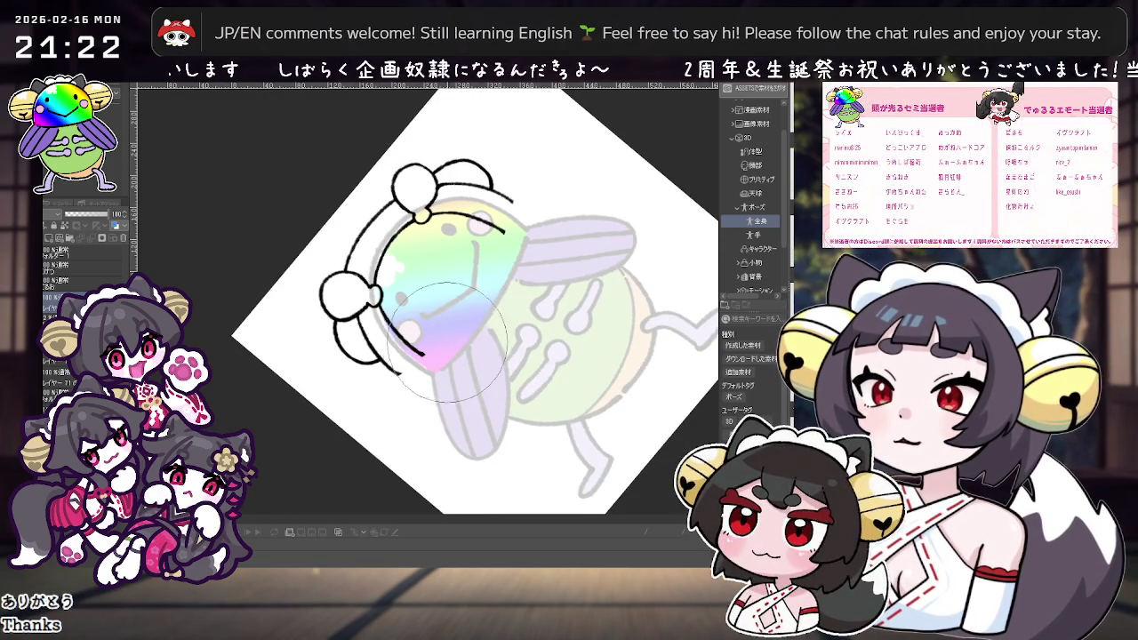
key("asciicircum")
key("asciicircum")
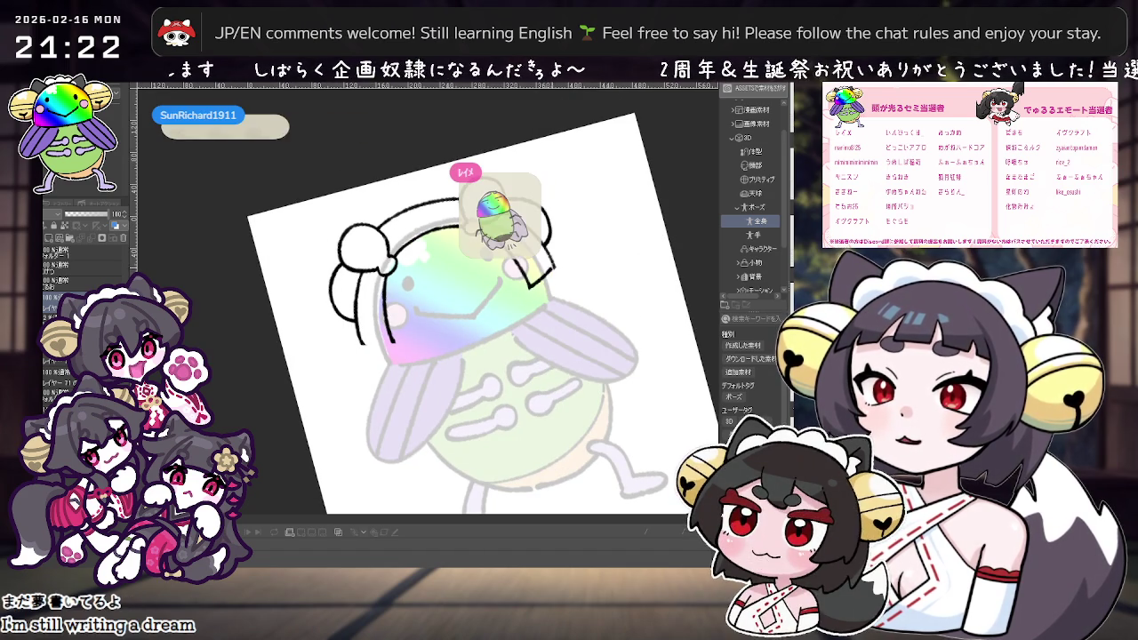
scroll(551, 267, "up", 1)
scroll(553, 267, "up", 1)
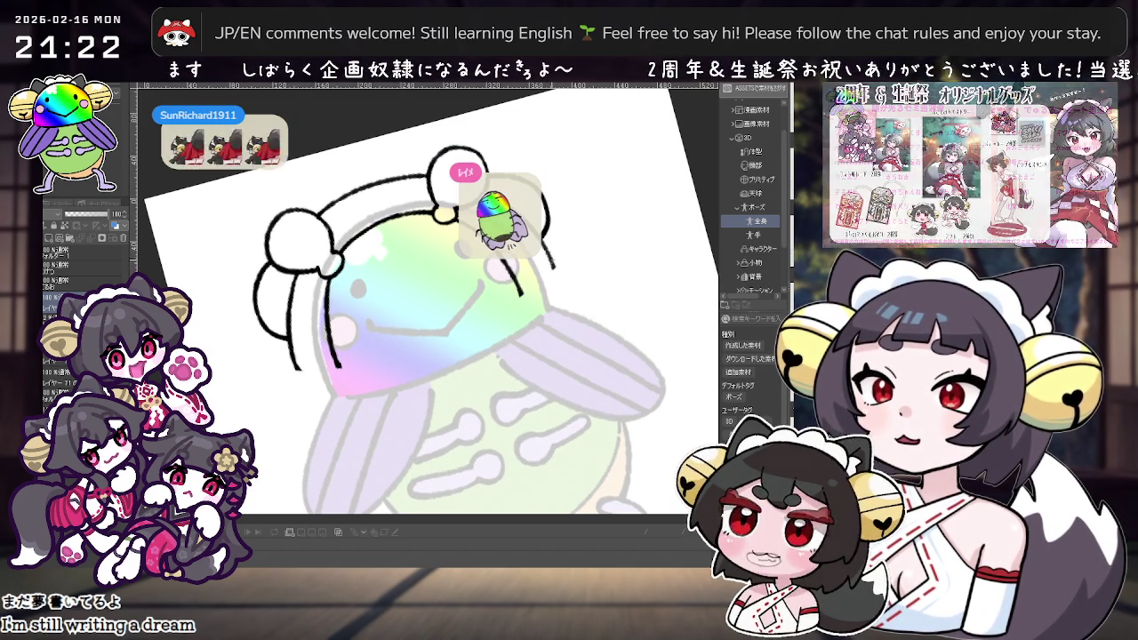
key("minus")
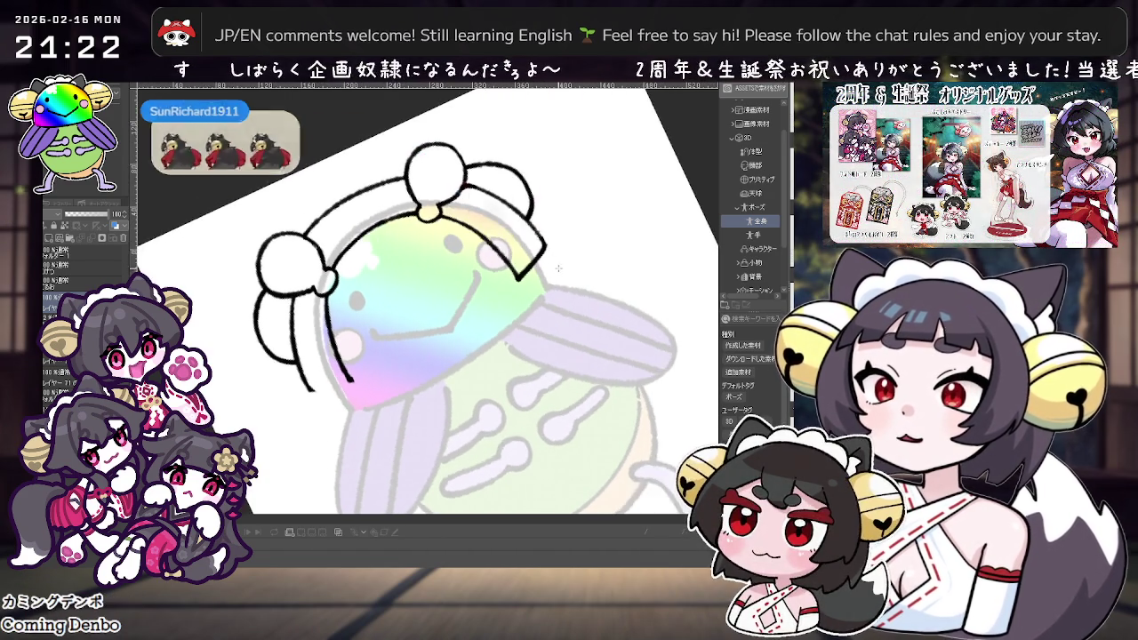
key("minus")
left_click_drag(424, 337, 511, 284)
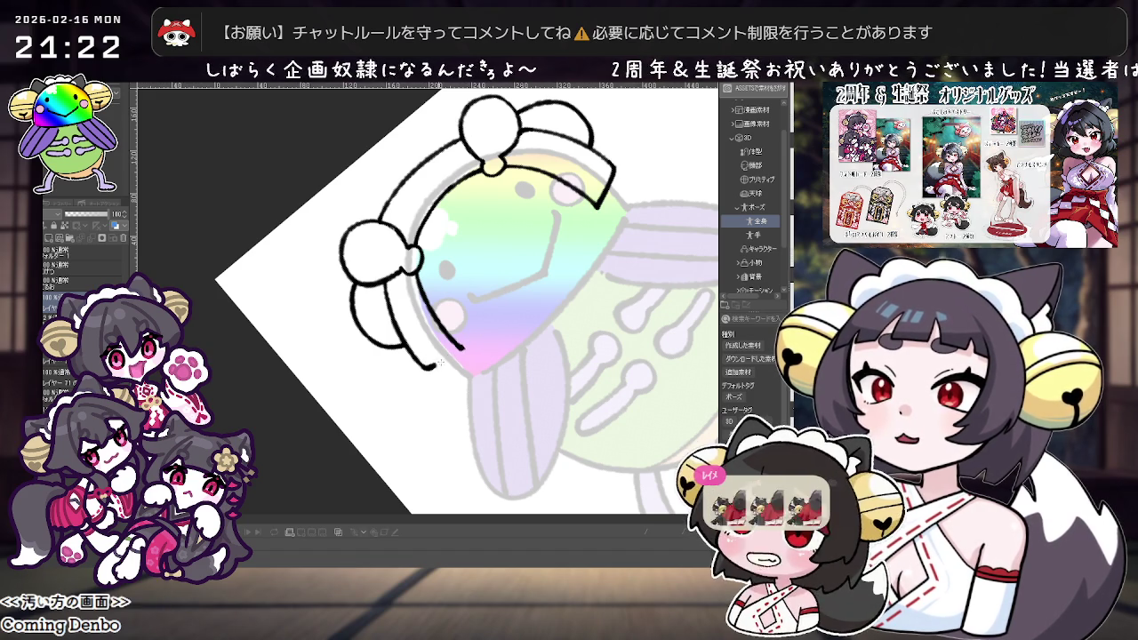
left_click_drag(533, 338, 603, 296)
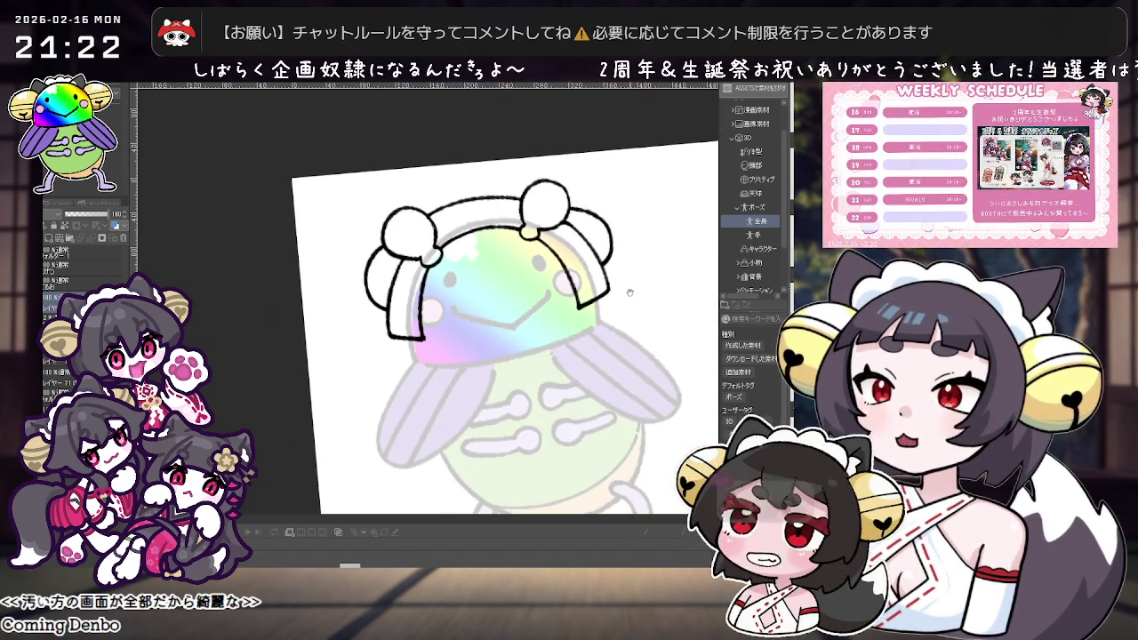
scroll(604, 296, "down", 2)
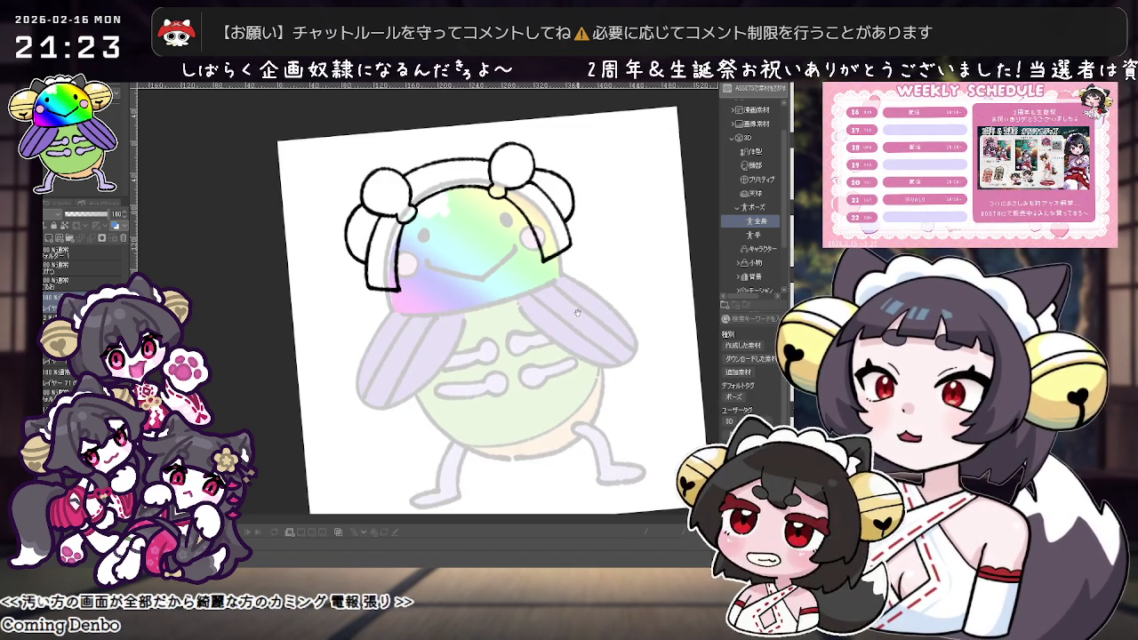
Undo the stray ink mark near the headband's left ball.
scroll(573, 326, "up", 2)
scroll(573, 326, "up", 1)
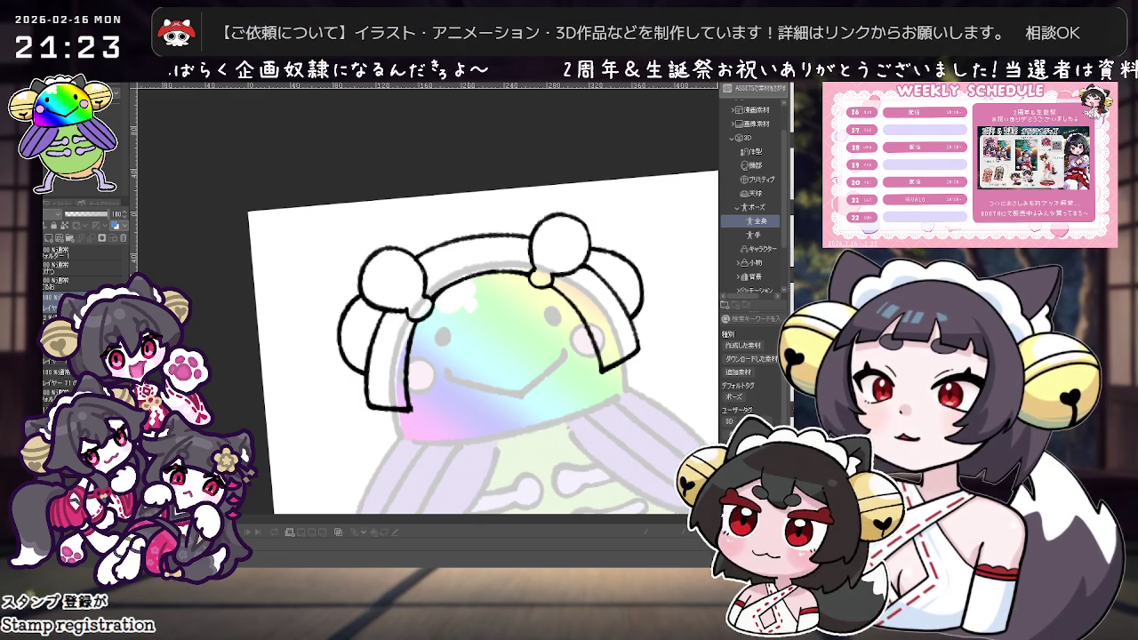
scroll(569, 246, "down", 1)
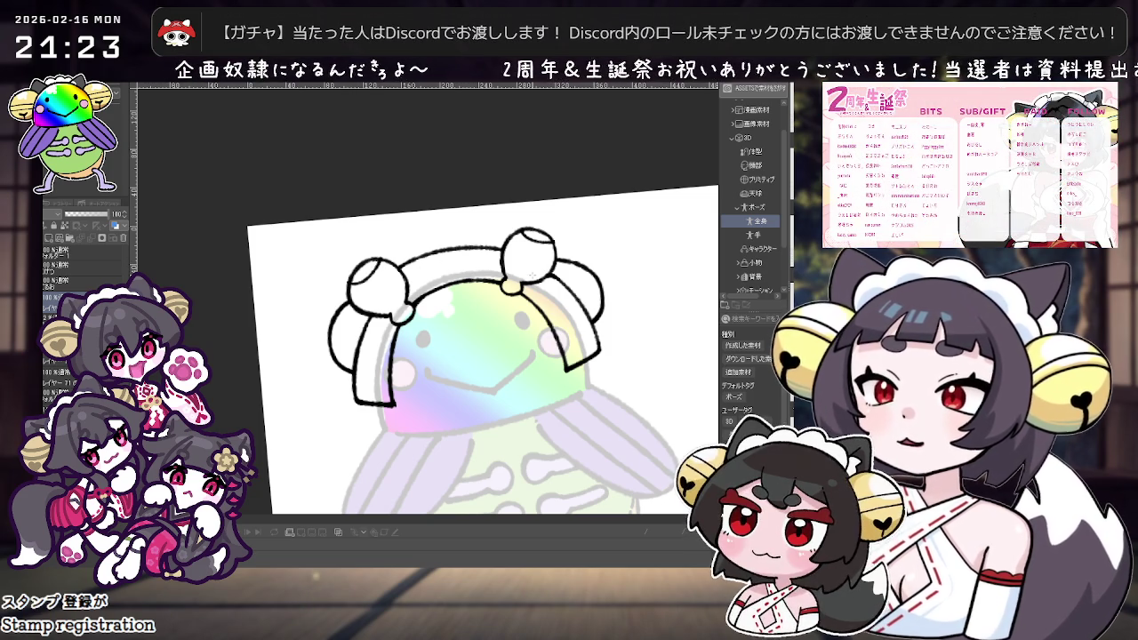
scroll(530, 276, "down", 2)
scroll(530, 276, "down", 1)
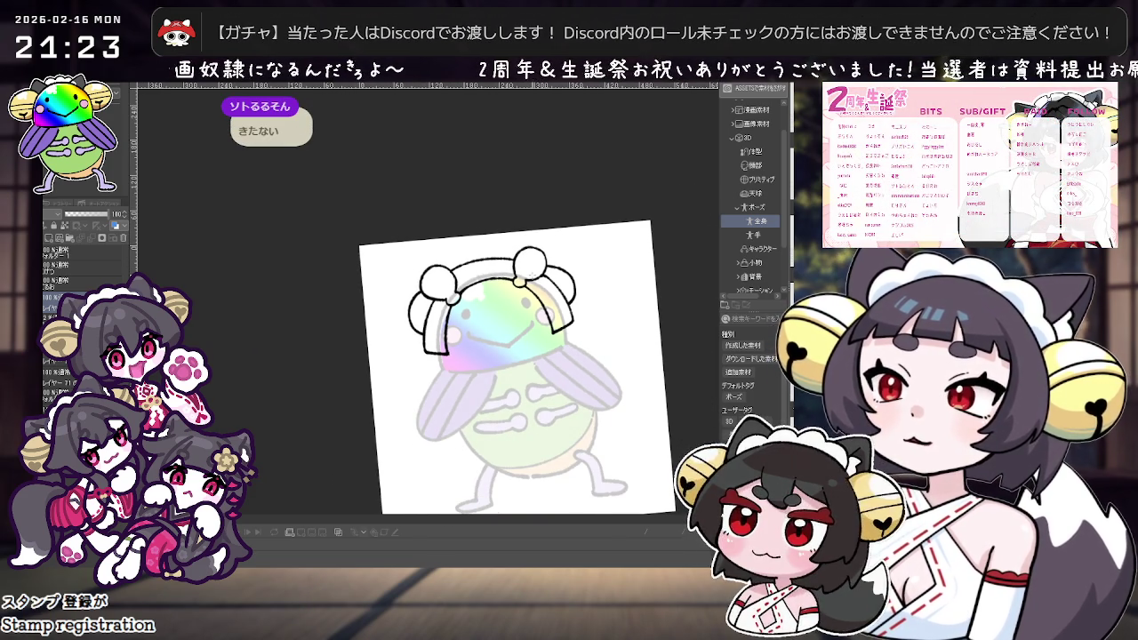
scroll(530, 278, "up", 1)
scroll(530, 278, "up", 1)
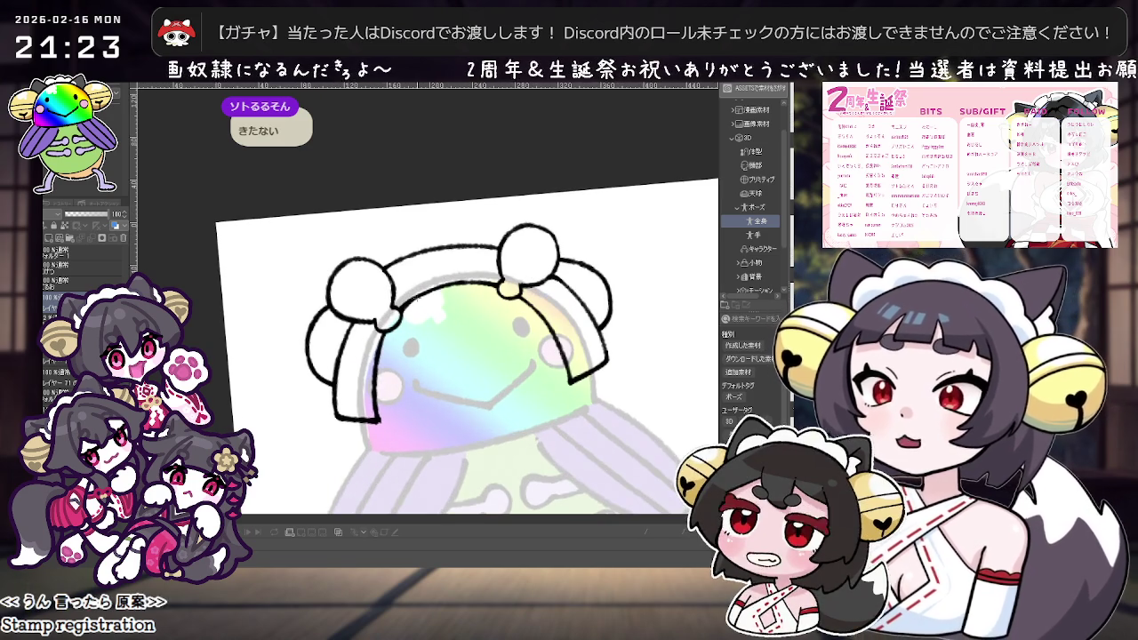
key("ctrl+z")
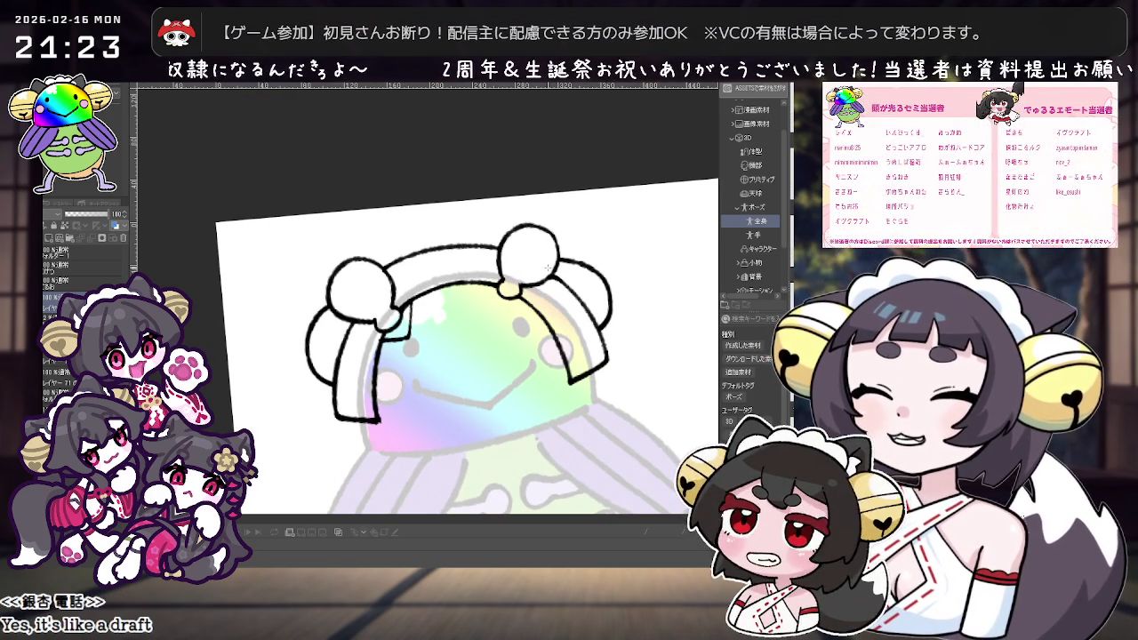
Zoom out and back in to check the whole character, then shift the drawing right.
scroll(599, 299, "down", 2)
scroll(597, 300, "down", 1)
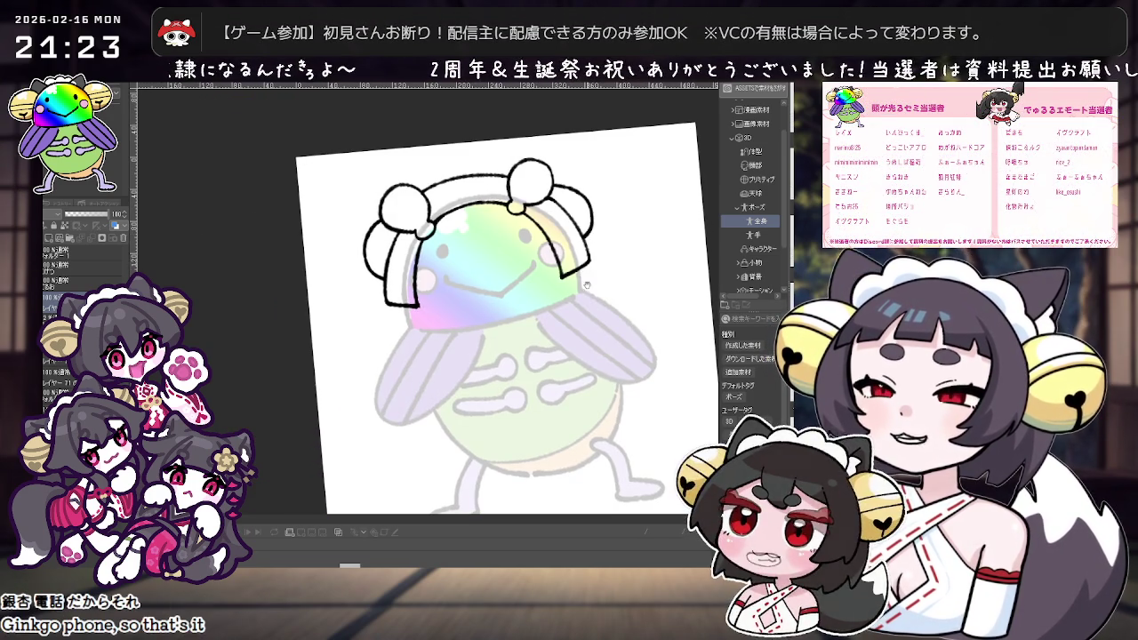
scroll(624, 332, "down", 1)
scroll(625, 332, "down", 2)
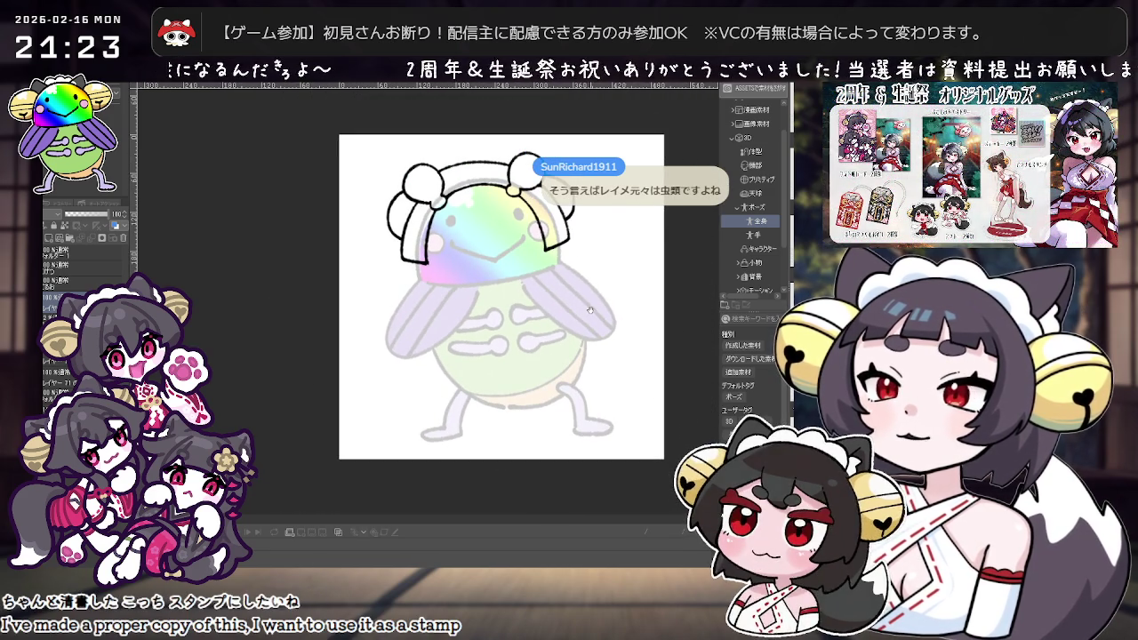
scroll(590, 311, "up", 1)
scroll(588, 294, "up", 1)
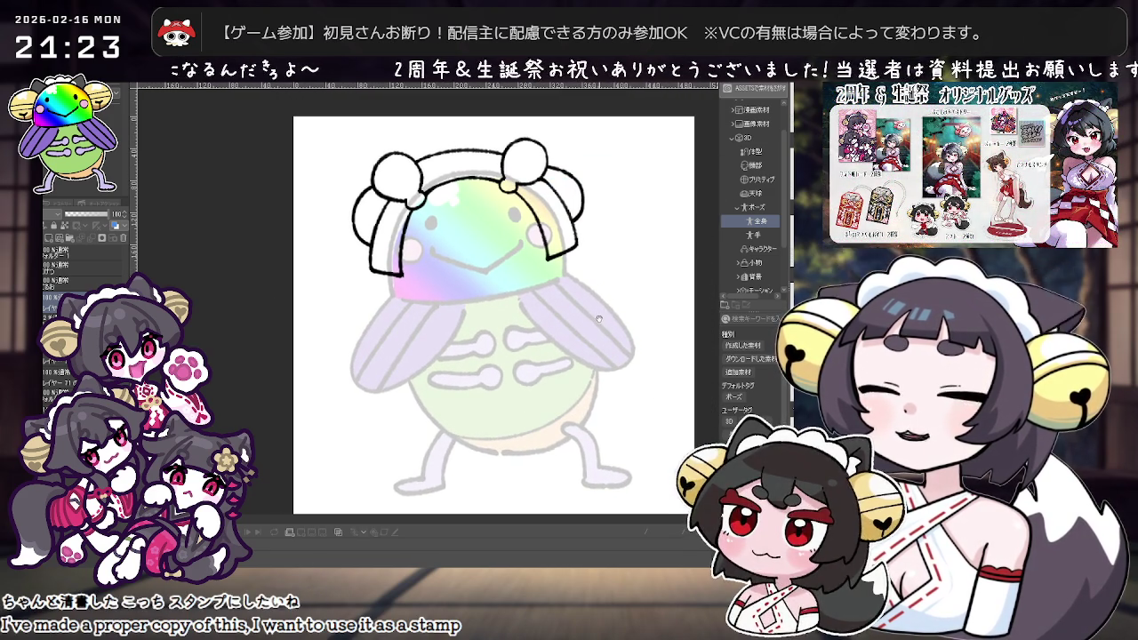
scroll(587, 293, "up", 1)
scroll(559, 250, "up", 1)
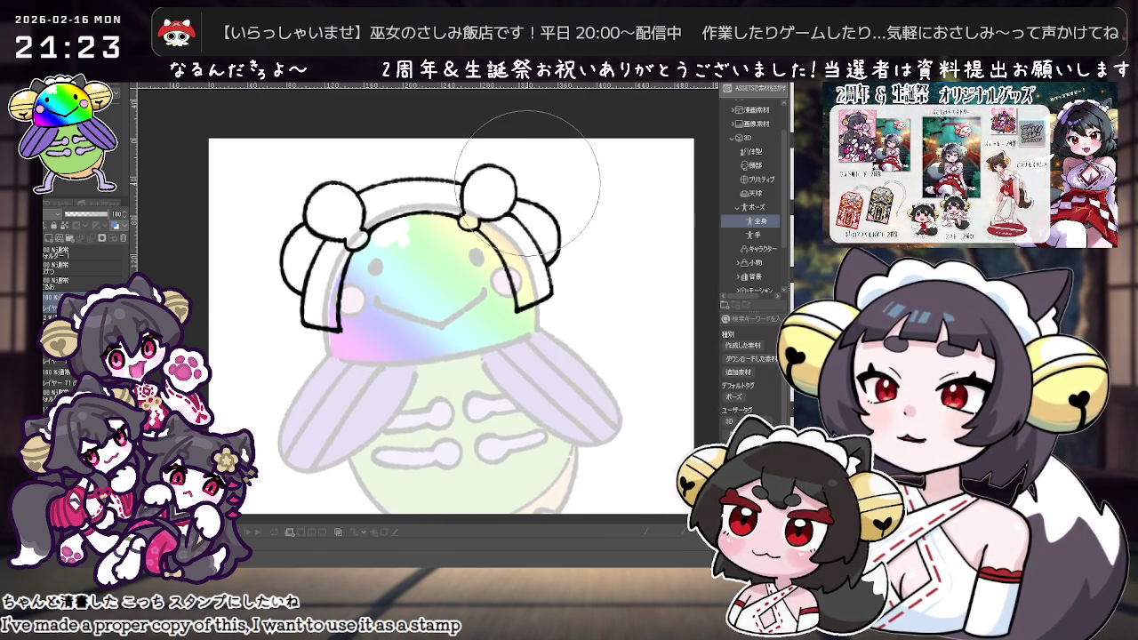
scroll(538, 173, "up", 1)
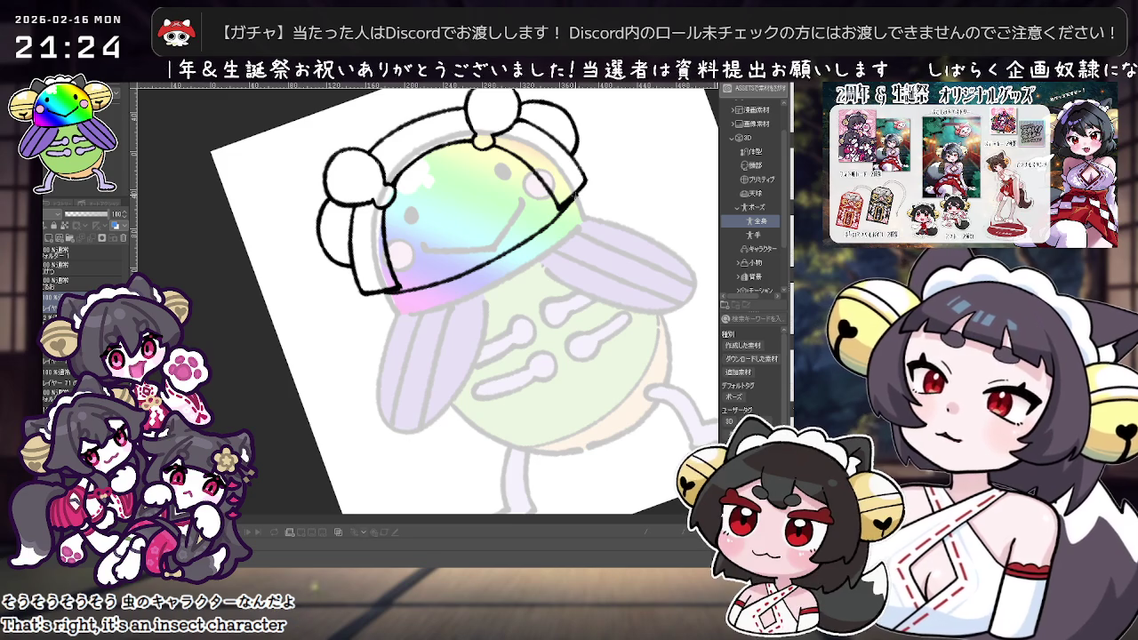
mouse_move(546, 180)
left_mouse_down()
mouse_move(618, 178)
mouse_move(436, 315)
mouse_move(482, 262)
left_mouse_up()
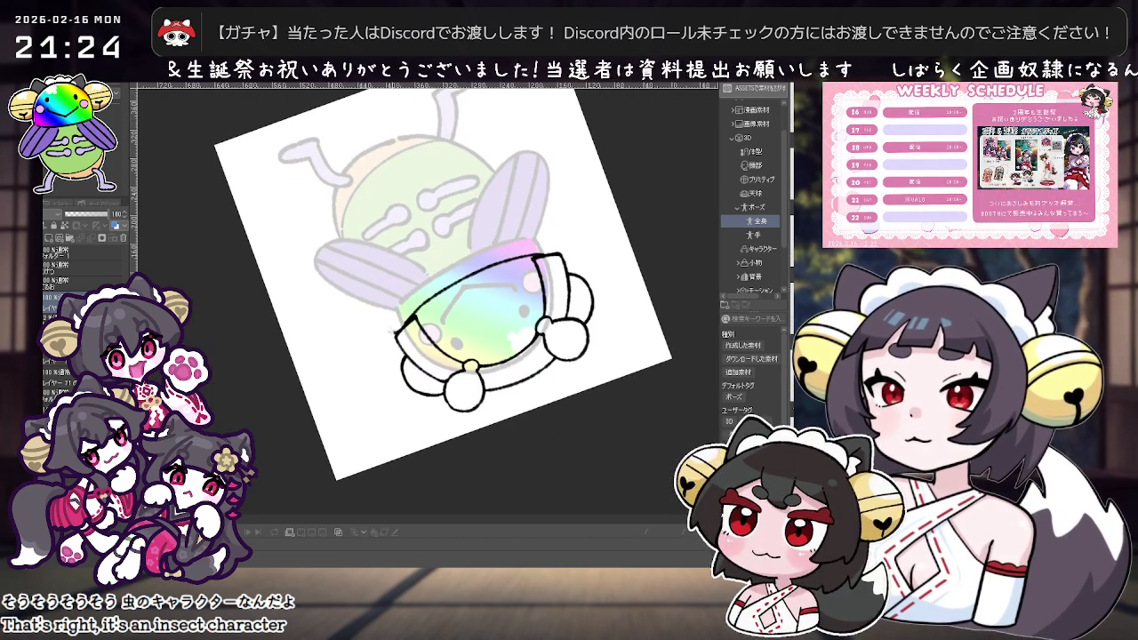
Draw a short ink stroke along the head's edge, undoing its upper end and thinning it.
left_click_drag(382, 286, 402, 327)
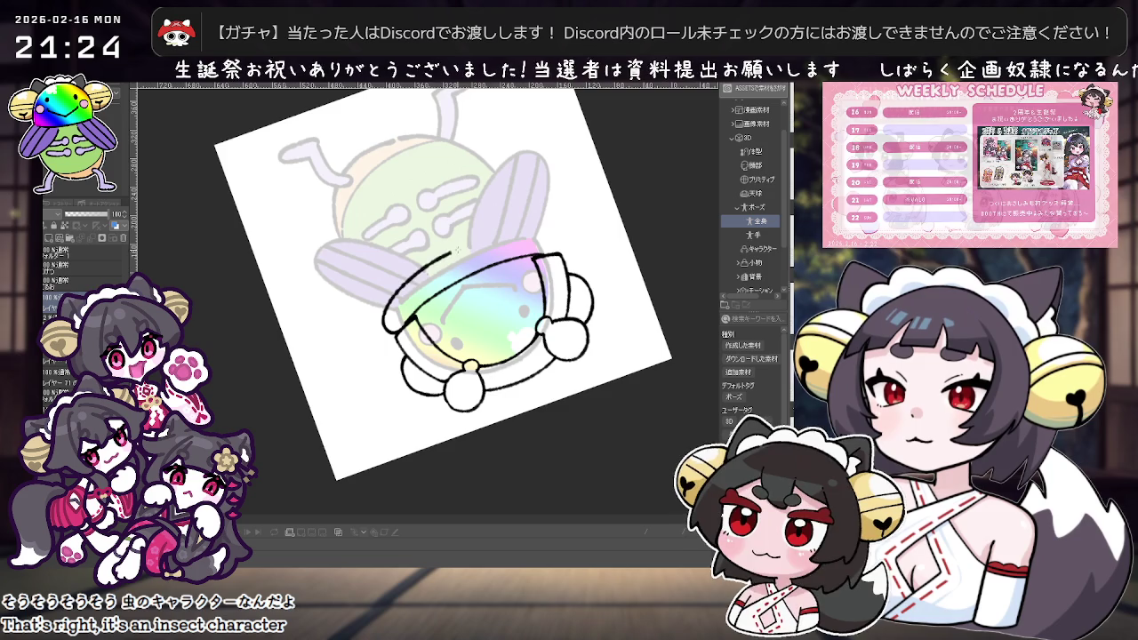
left_click_drag(445, 293, 480, 267)
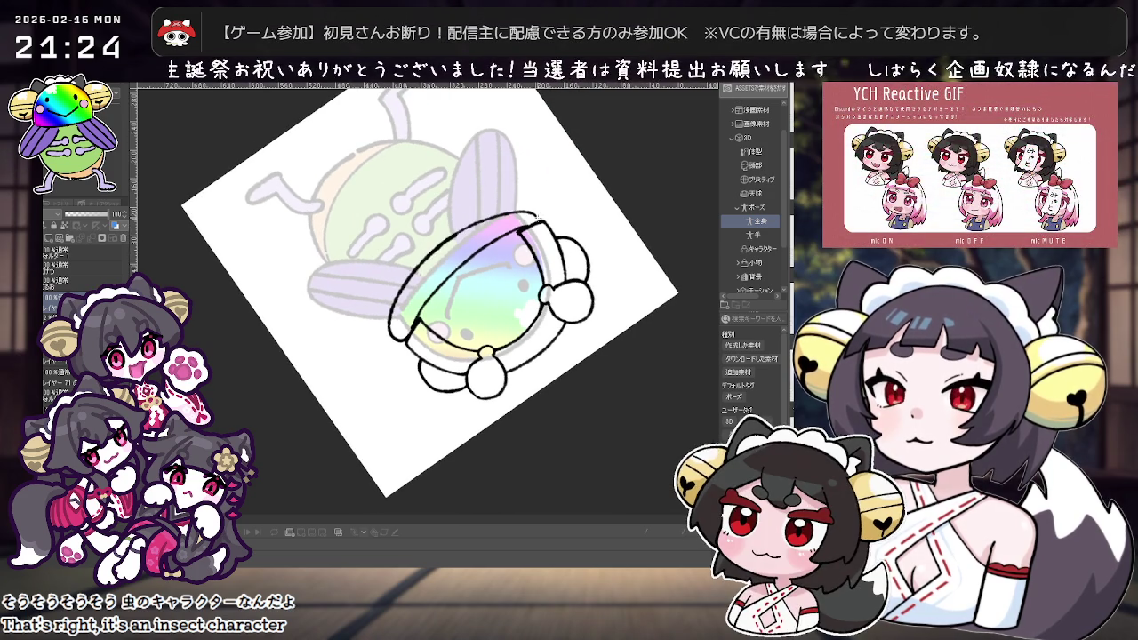
key("ctrl+z")
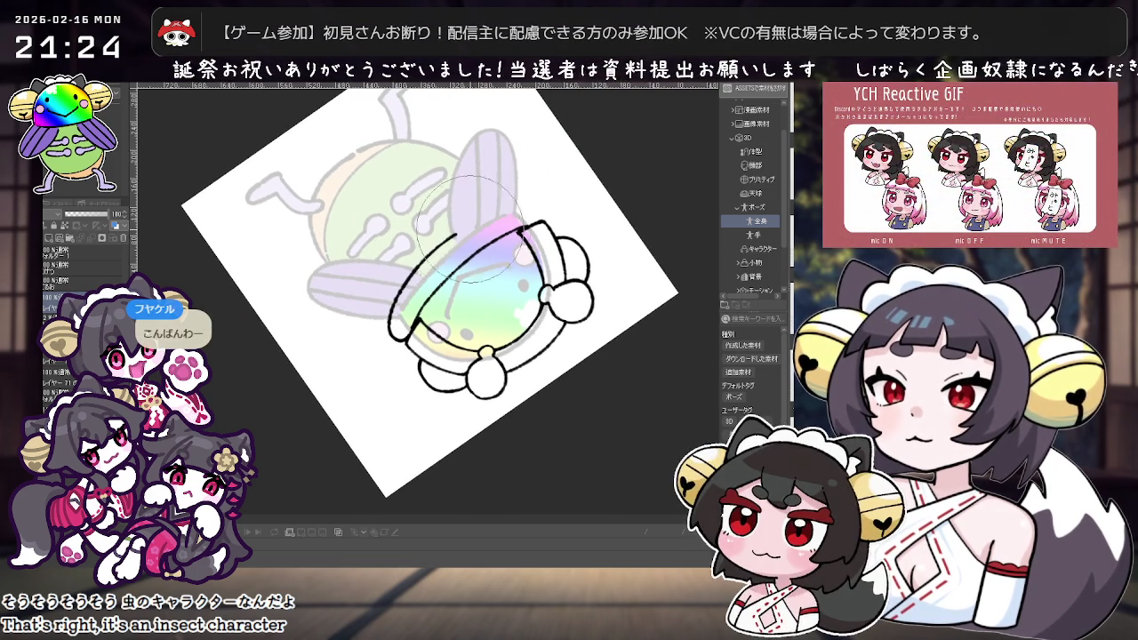
left_click_drag(396, 307, 450, 238)
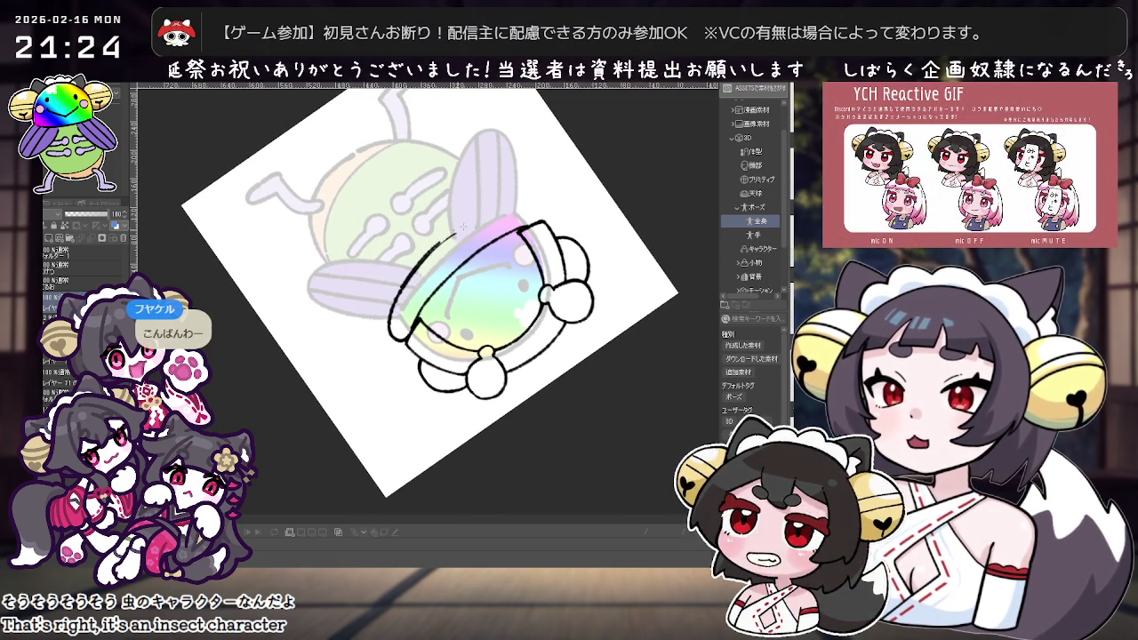
Draw the curved outline along the headband edge, drop the extra arc, and rotate nearly upright.
left_click_drag(400, 293, 511, 207)
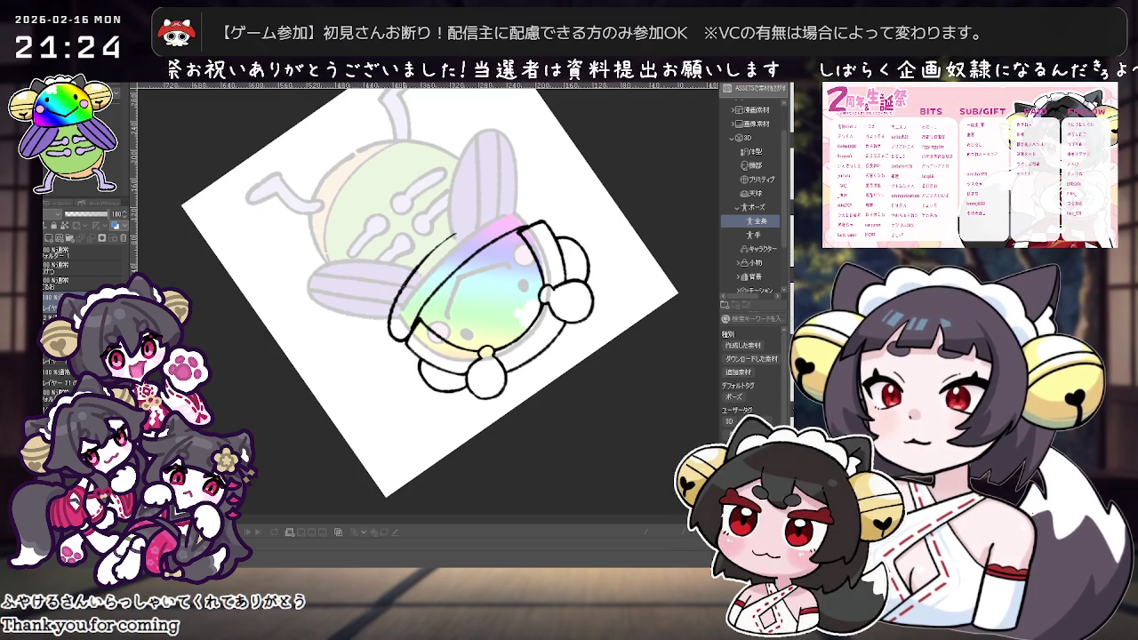
left_click_drag(471, 224, 541, 210)
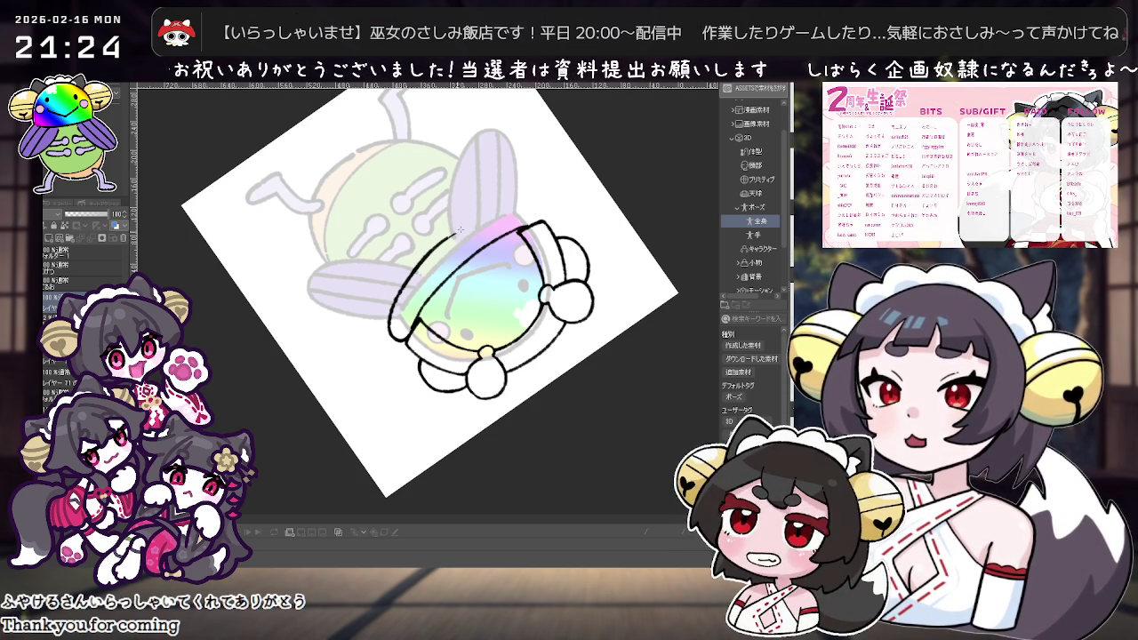
key("ctrl+z")
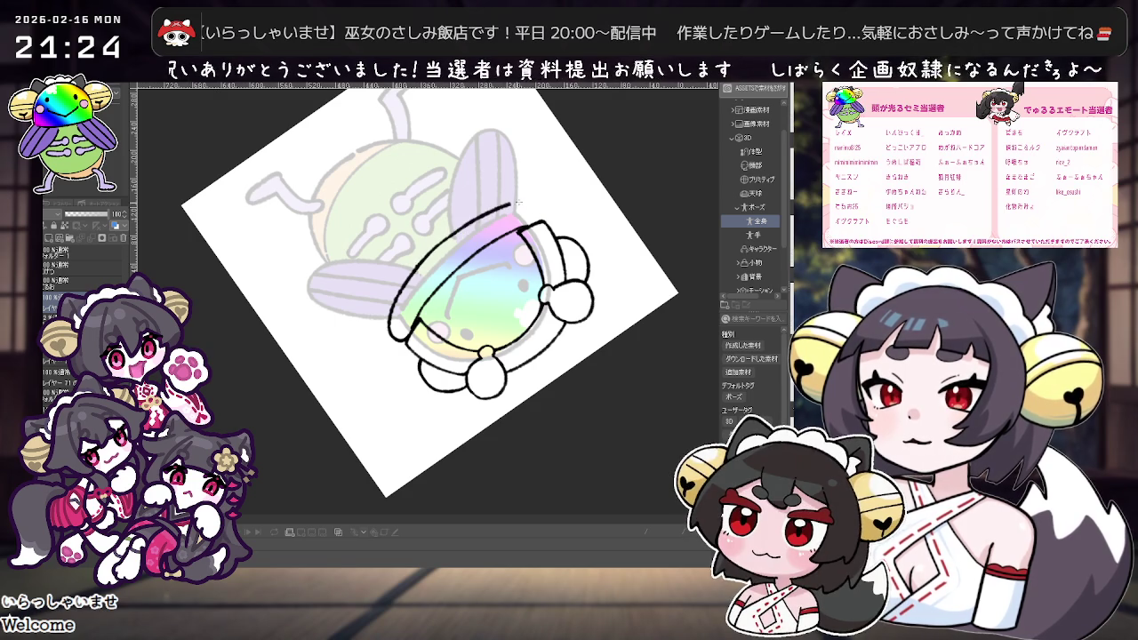
mouse_move(370, 546)
left_mouse_down()
mouse_move(640, 167)
mouse_move(583, 206)
mouse_move(437, 240)
mouse_move(481, 214)
left_mouse_up()
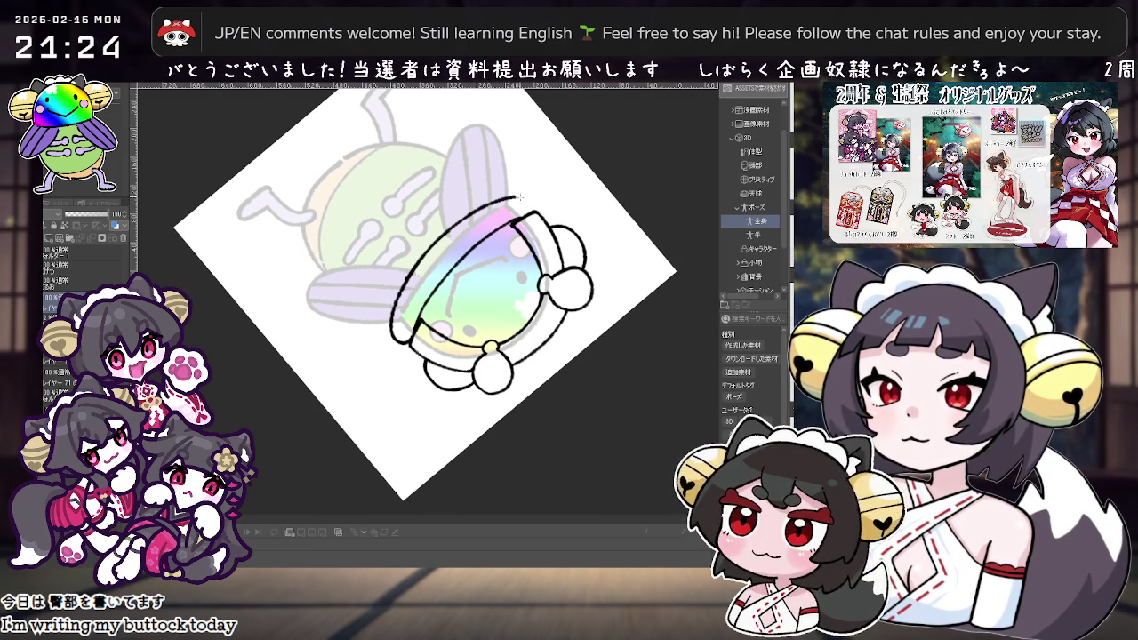
mouse_move(542, 199)
left_mouse_down()
mouse_move(651, 149)
mouse_move(576, 257)
left_mouse_up()
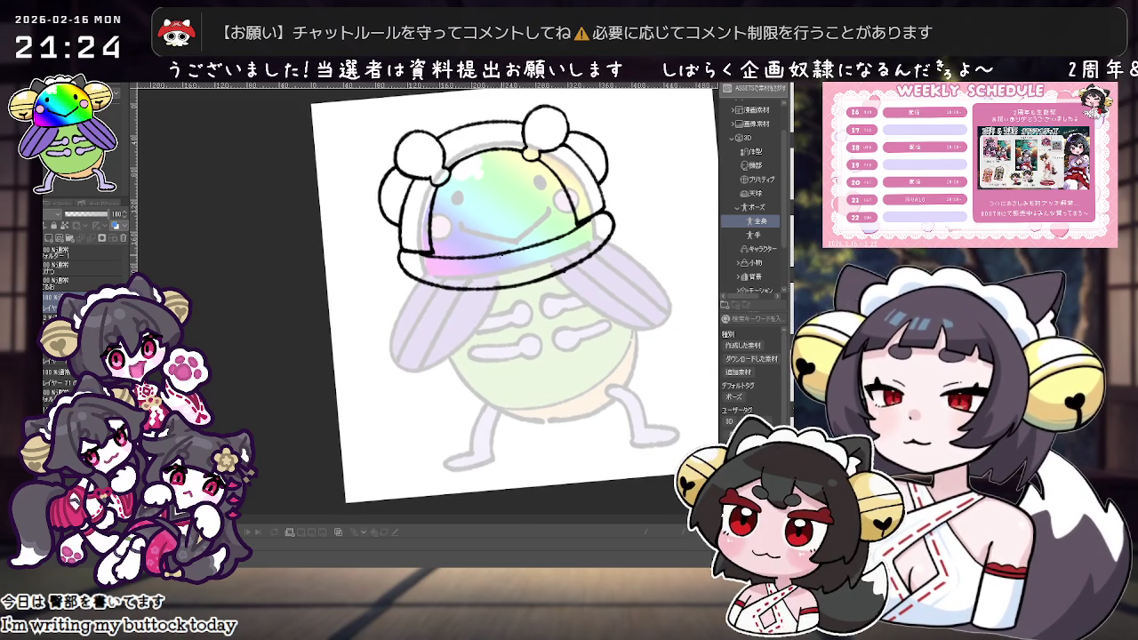
Draw and undo trial tab strokes under the brim, then mirror and re-tilt the canvas view.
left_click_drag(522, 276, 544, 259)
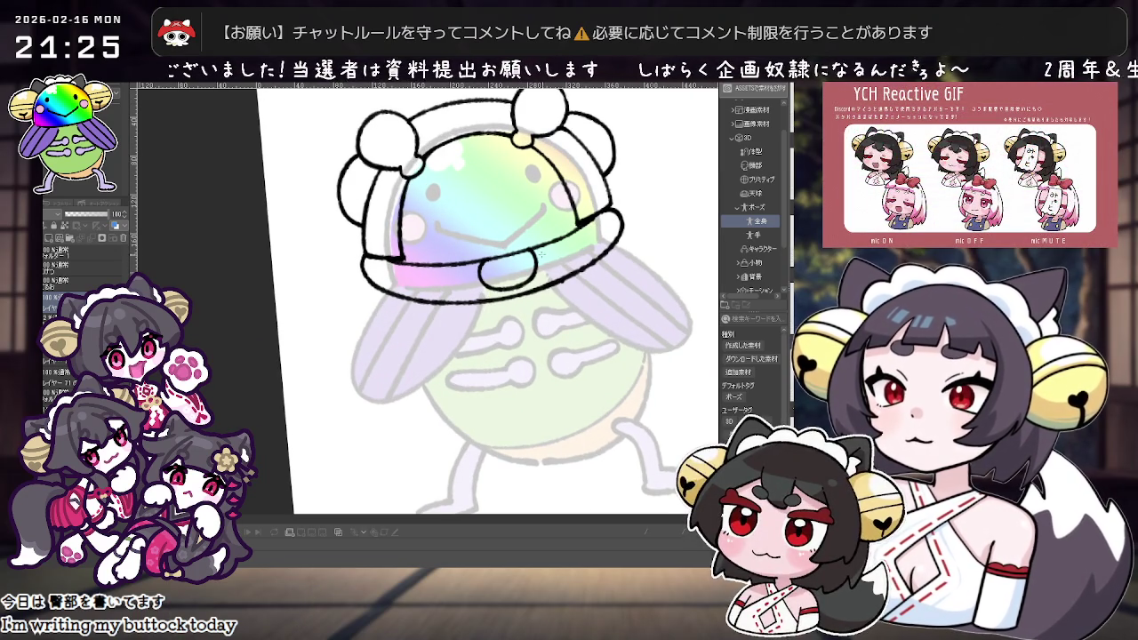
left_click_drag(484, 265, 505, 261)
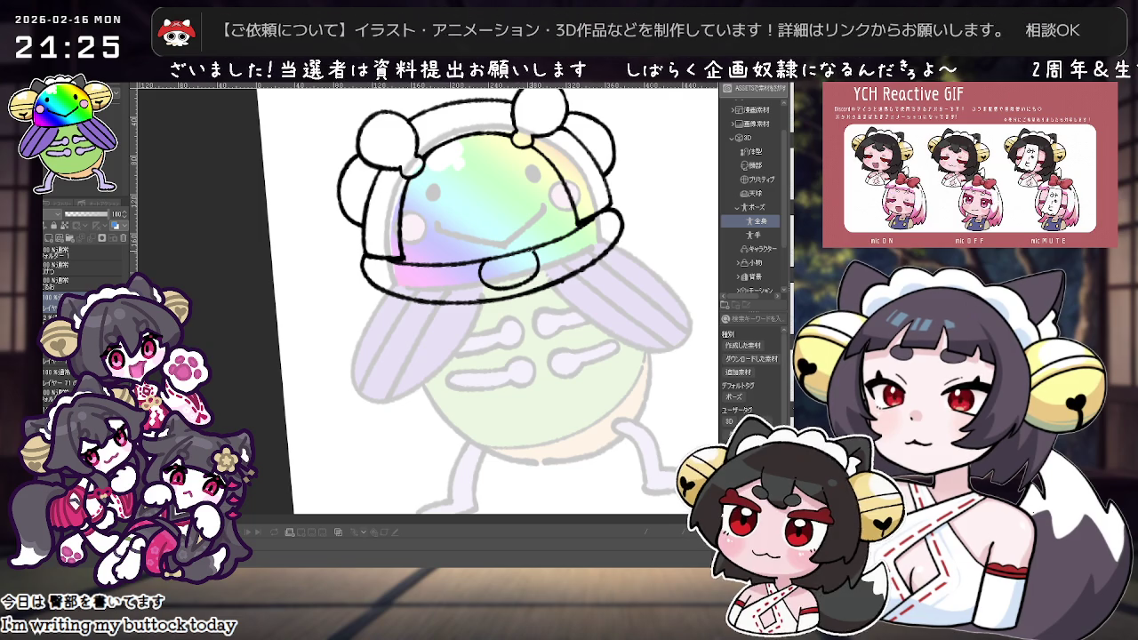
key("ctrl+z")
left_click_drag(482, 283, 532, 266)
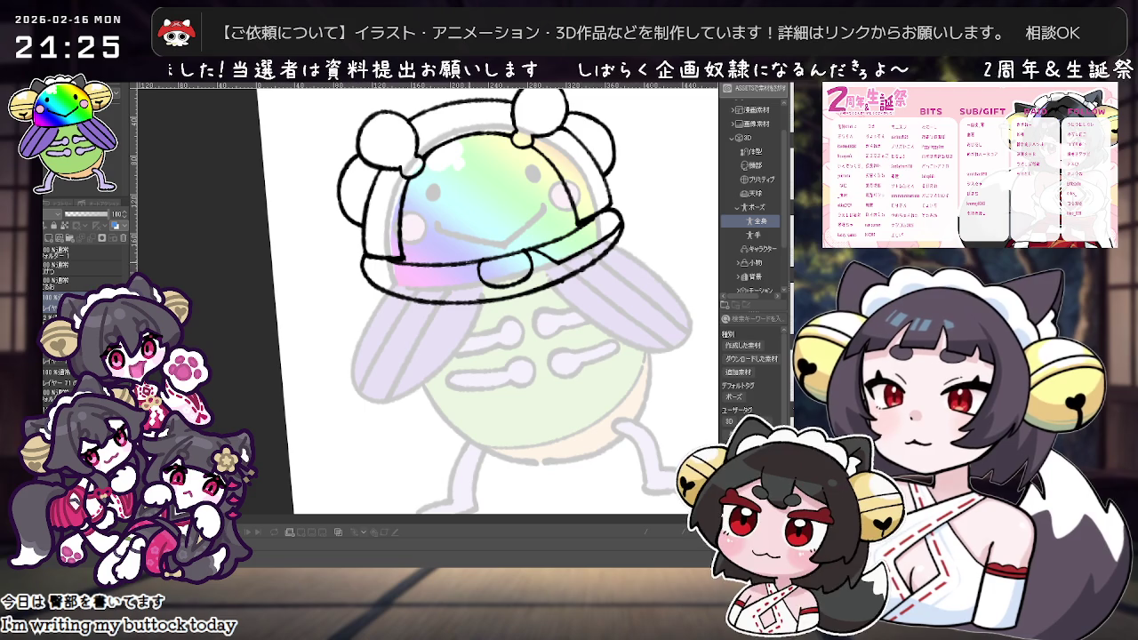
key("ctrl+z")
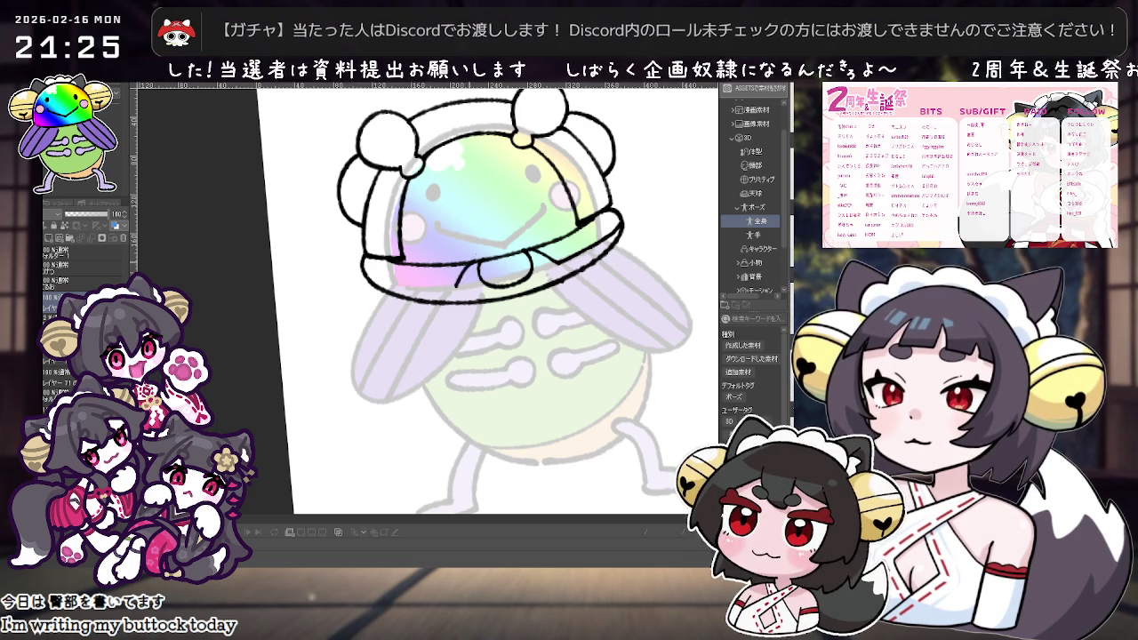
key("r")
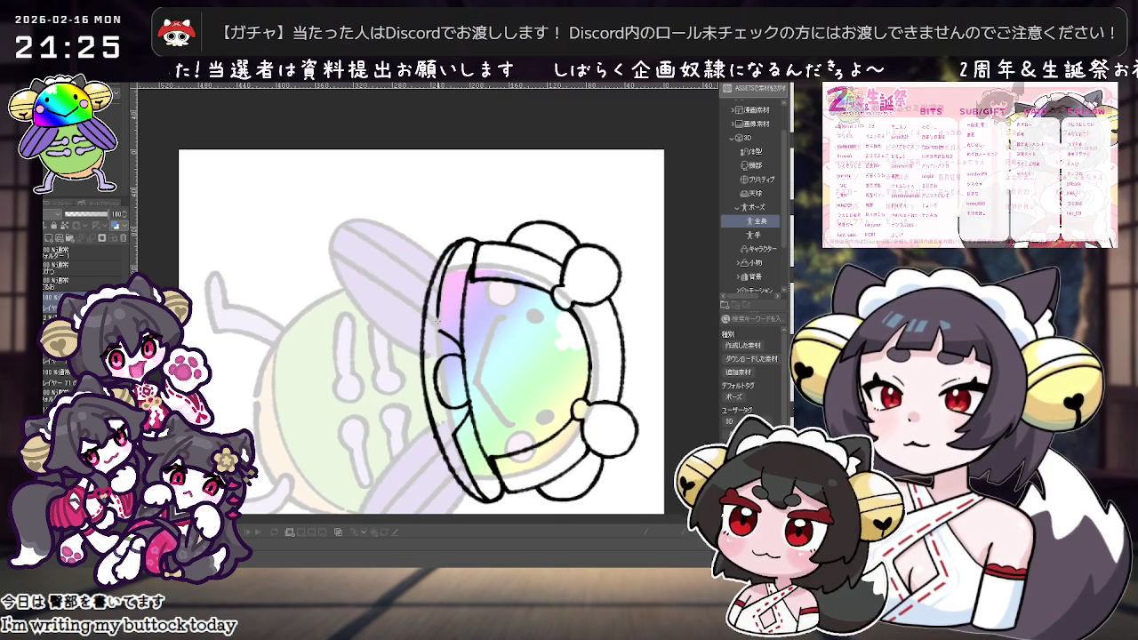
left_click_drag(449, 267, 472, 276)
Zoom in and erase part of the helmet's left edge line.
scroll(471, 276, "up", 3)
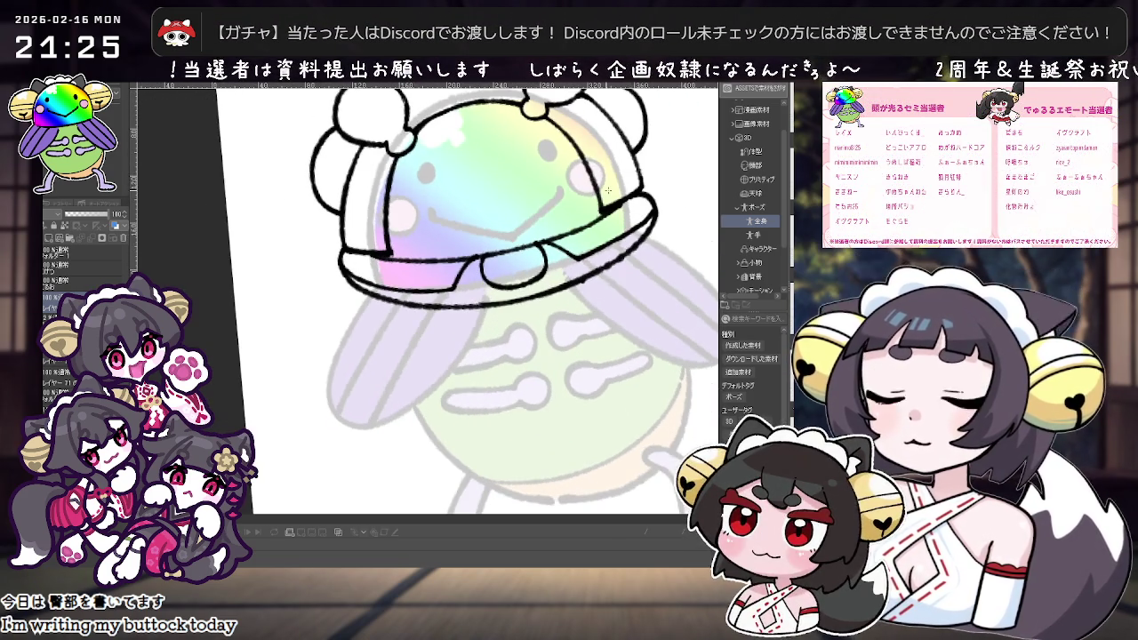
scroll(534, 267, "down", 1)
scroll(622, 240, "down", 1)
scroll(639, 271, "down", 1)
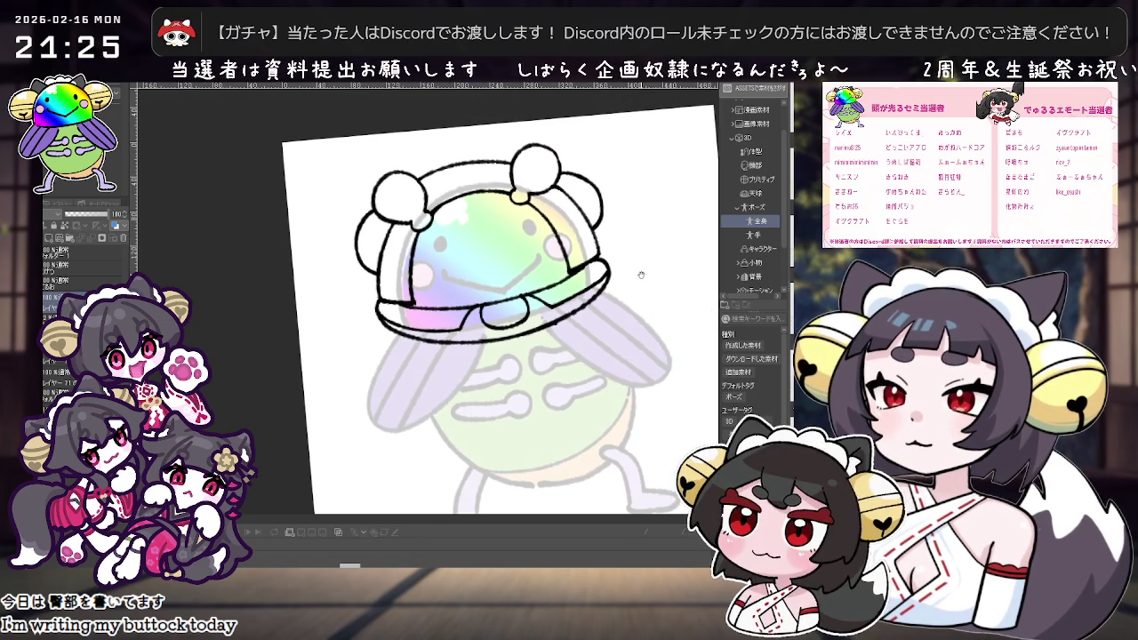
scroll(638, 275, "up", 1)
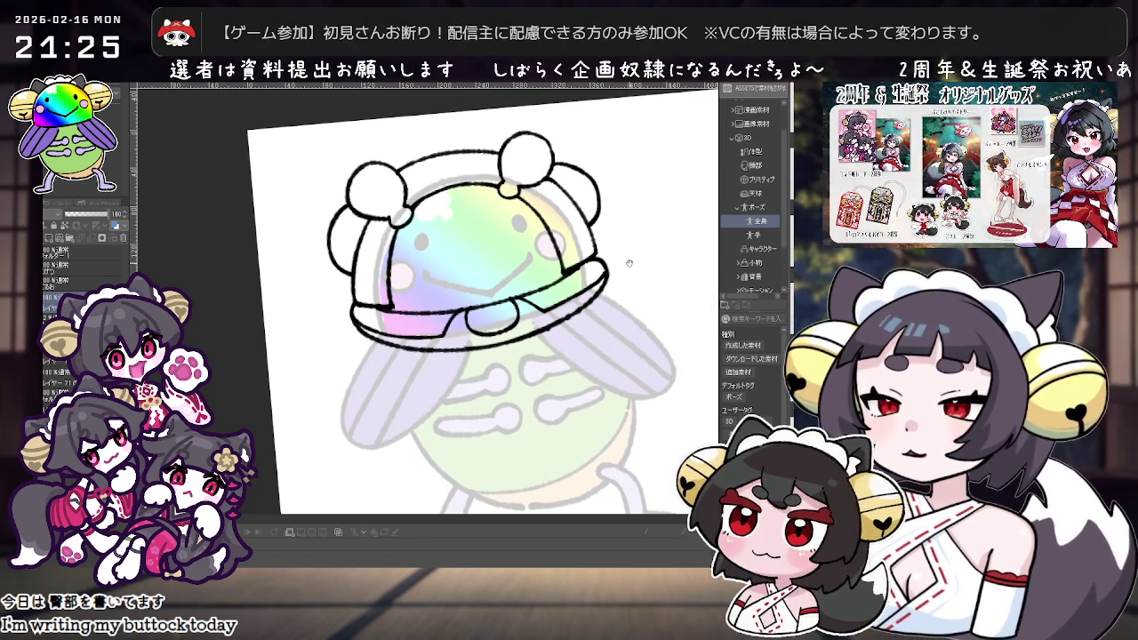
key("e")
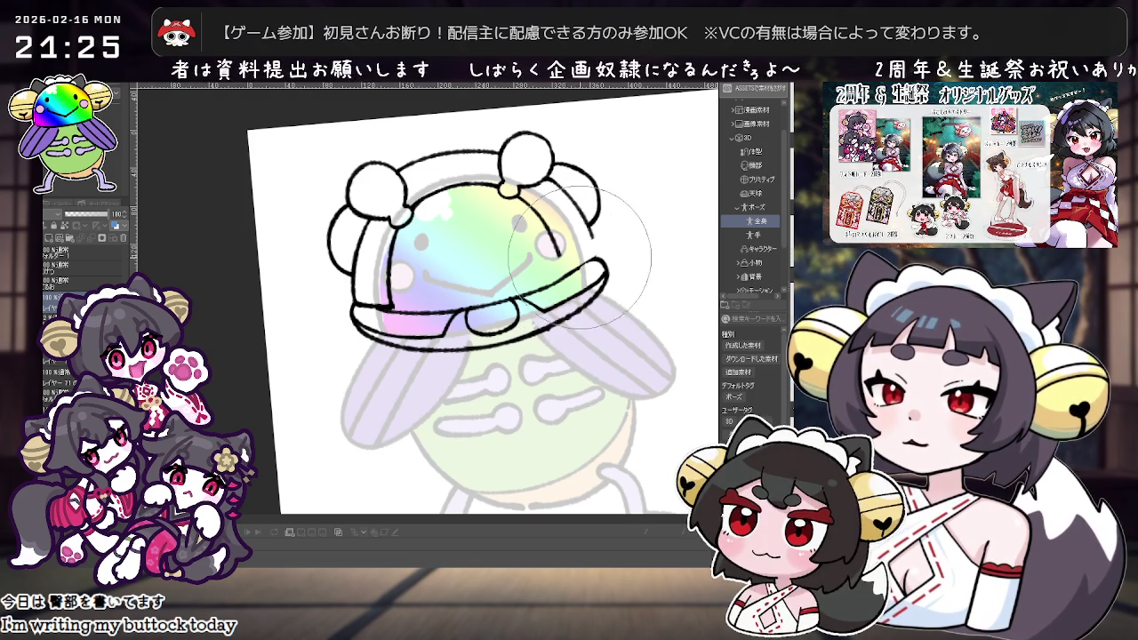
left_click_drag(444, 286, 347, 291)
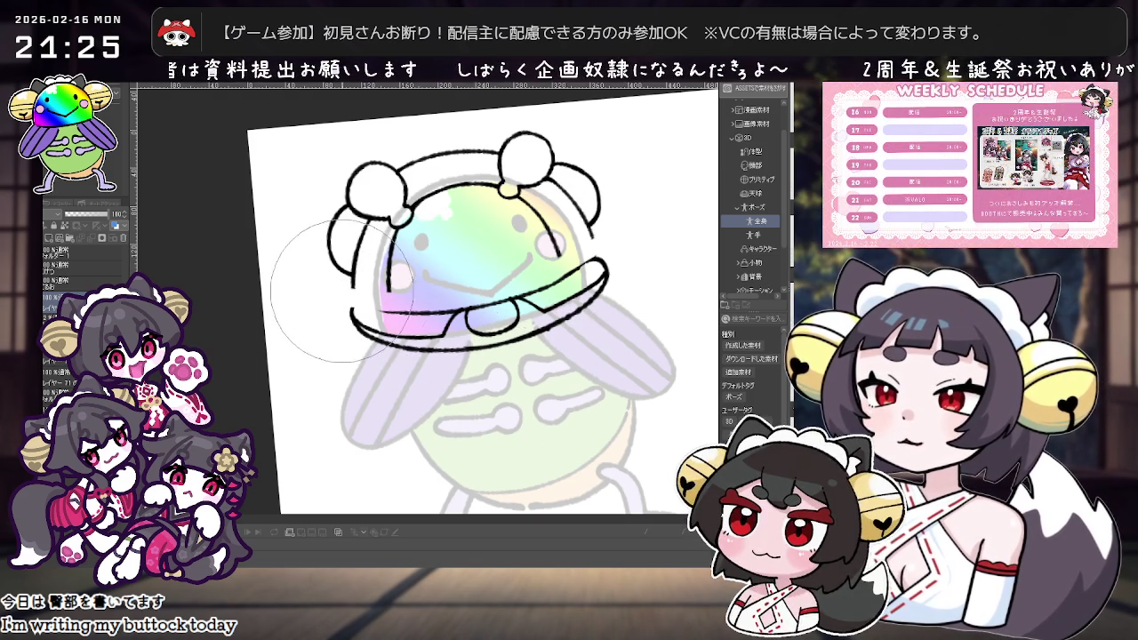
Add a short pen stroke on the helmet's right side and tilt the canvas about 40°.
key("p")
left_click_drag(558, 248, 580, 239)
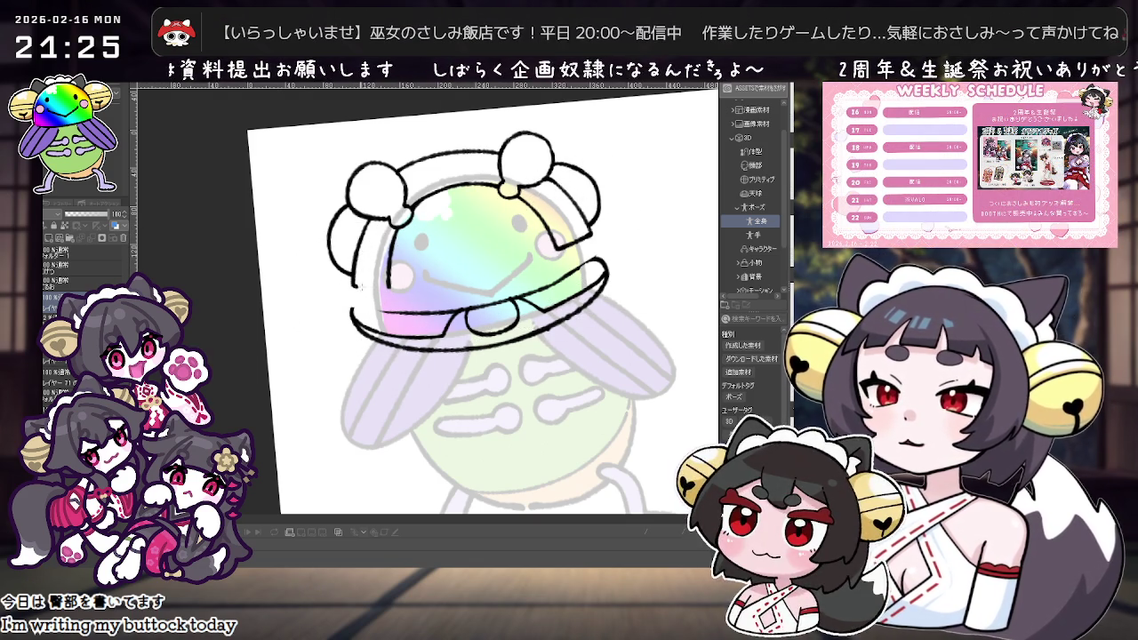
mouse_move(387, 283)
left_mouse_down()
mouse_move(364, 347)
mouse_move(418, 293)
mouse_move(576, 214)
mouse_move(417, 266)
left_mouse_up()
key("e")
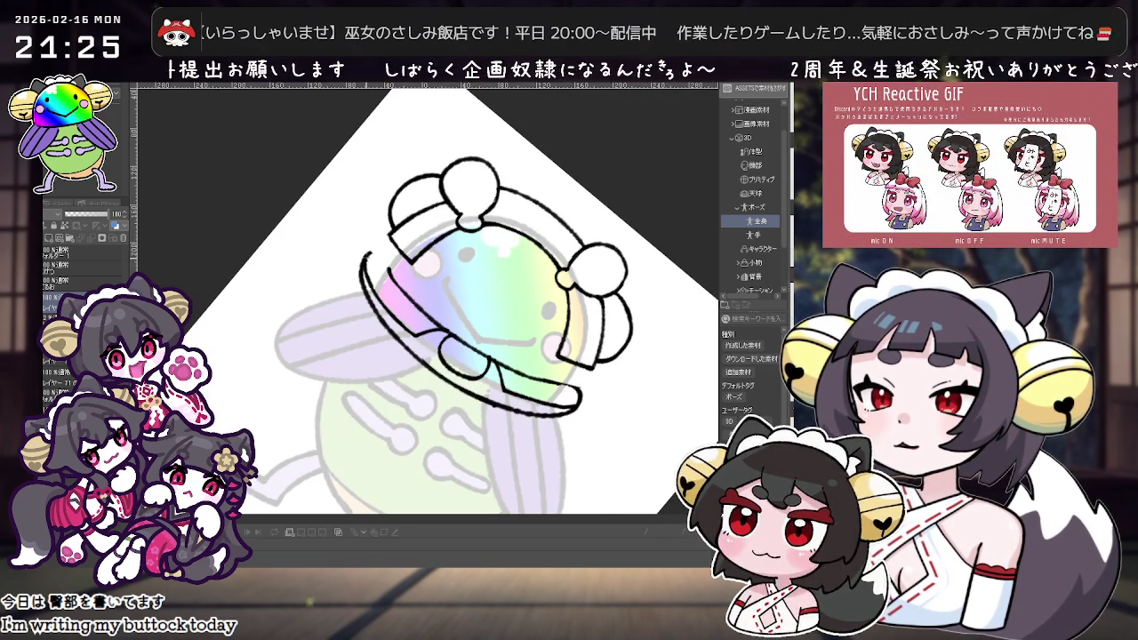
Rotate the canvas back nearly upright and zoom out to show the full page.
mouse_move(414, 229)
left_mouse_down()
mouse_move(383, 266)
mouse_move(373, 311)
mouse_move(382, 356)
mouse_move(409, 391)
left_mouse_up()
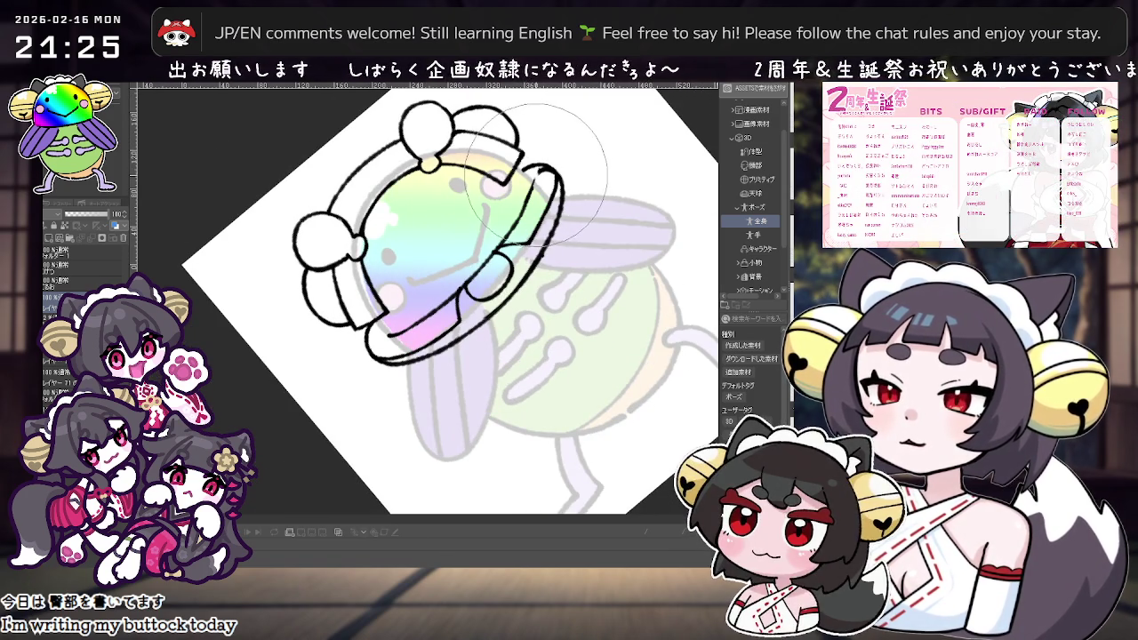
left_click_drag(532, 141, 445, 226)
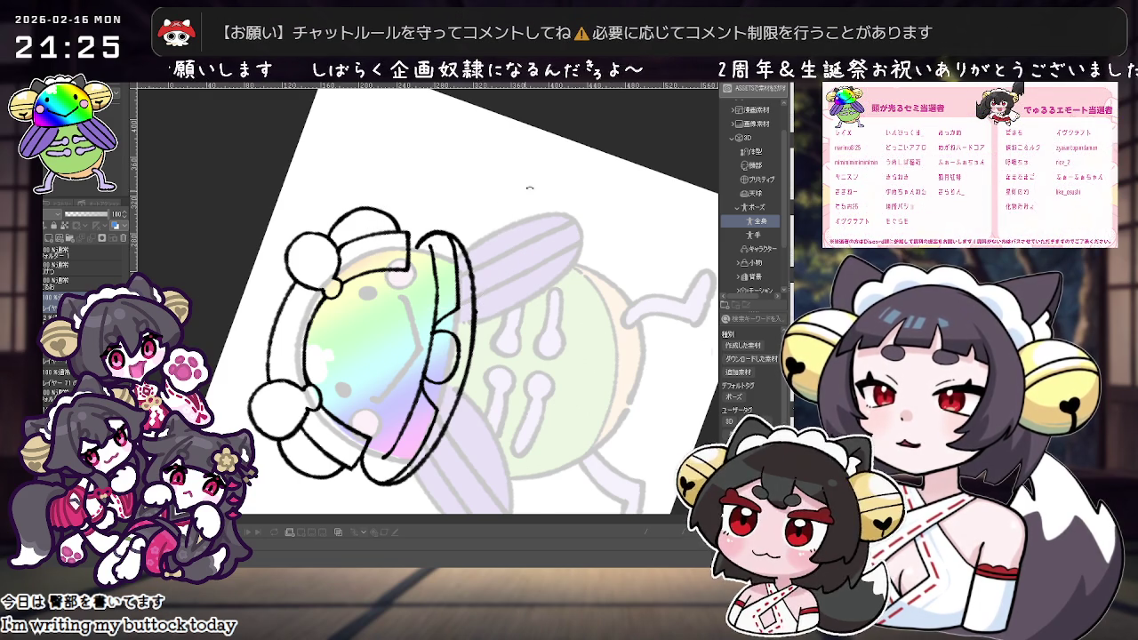
scroll(507, 200, "down", 5)
left_click_drag(587, 294, 612, 273)
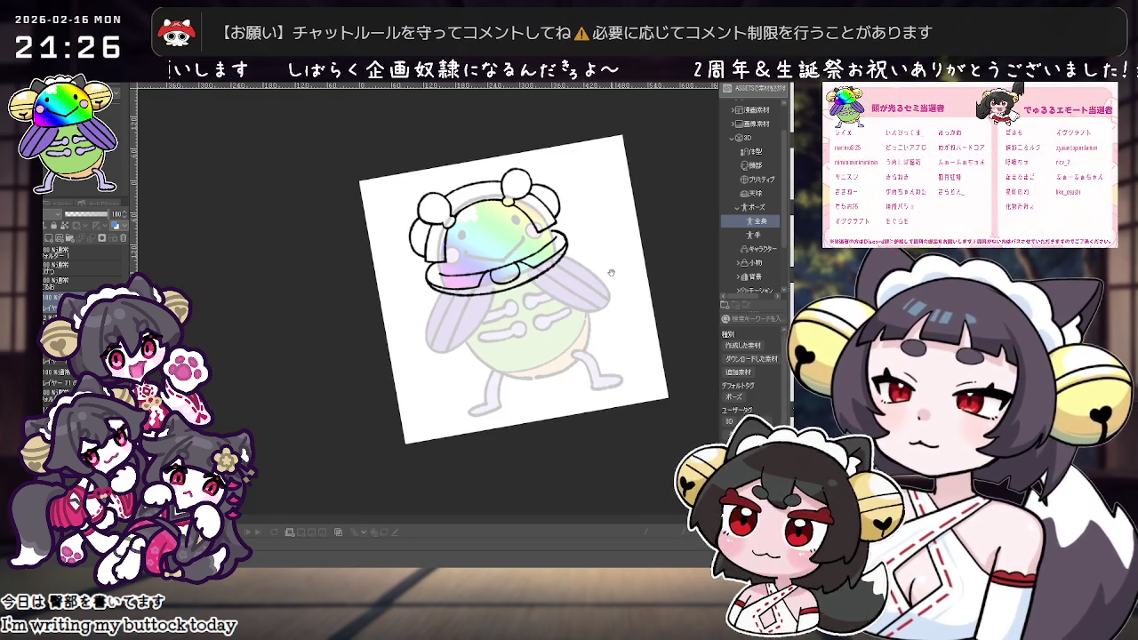
Draw a closed rounded ear loop atop the headband on a quarter-turned canvas.
scroll(533, 200, "up", 2)
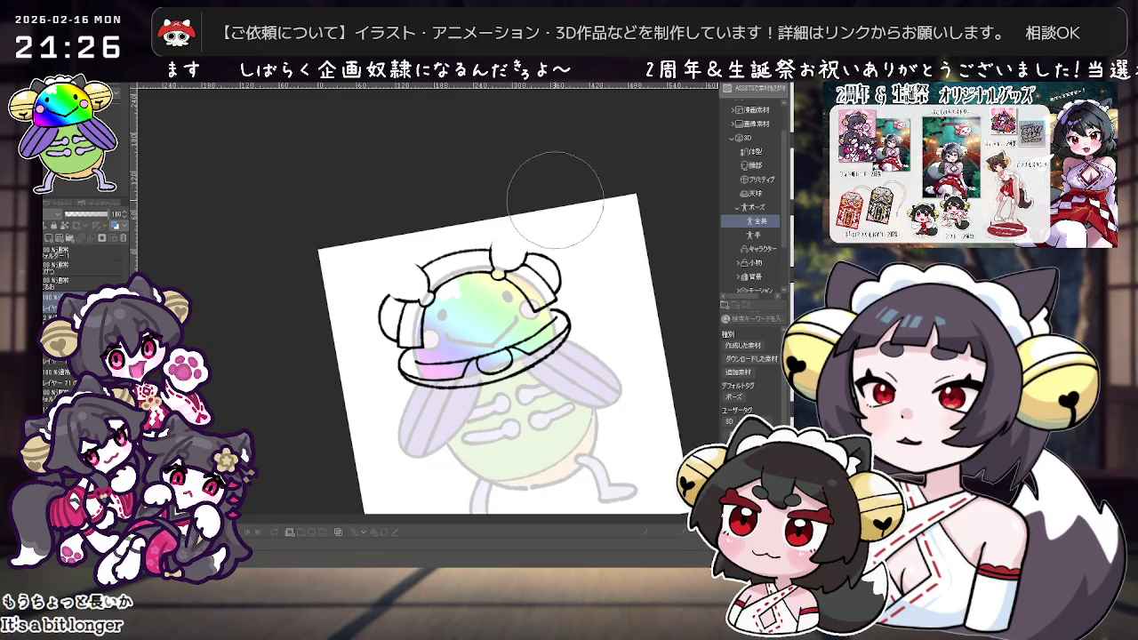
scroll(530, 225, "up", 1)
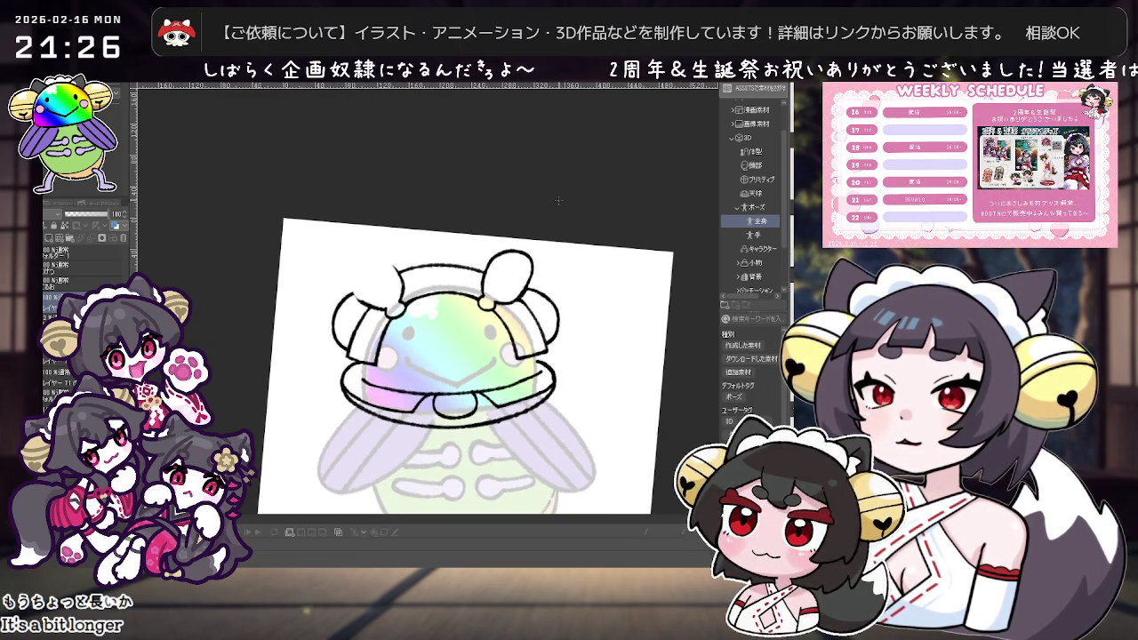
left_click_drag(529, 230, 552, 221)
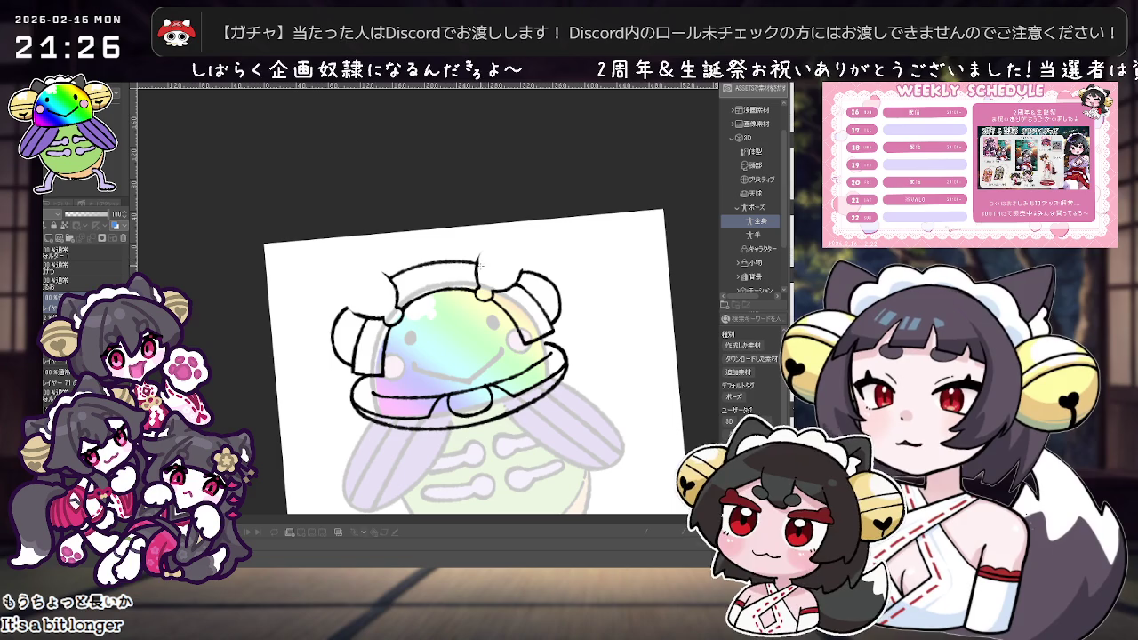
left_click_drag(516, 249, 569, 400)
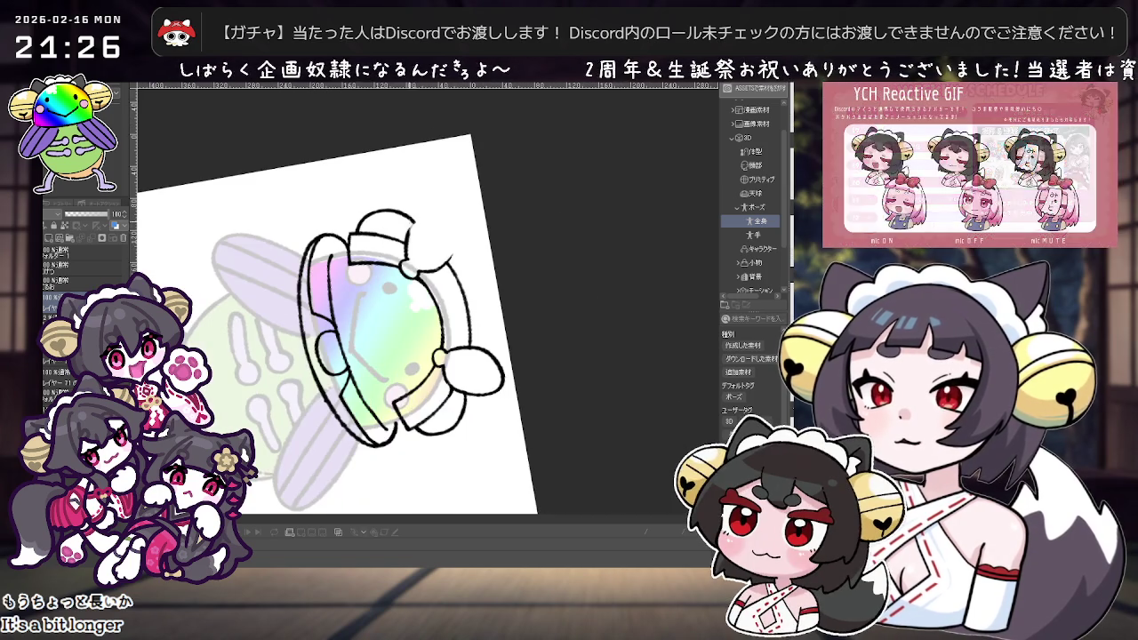
left_click_drag(439, 211, 411, 251)
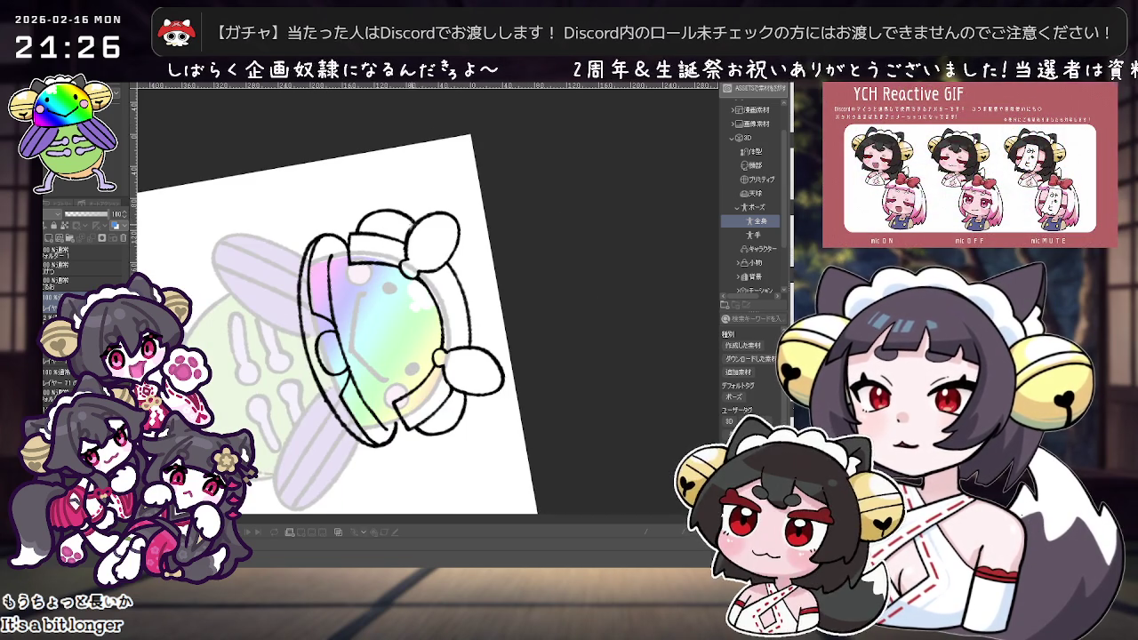
left_click_drag(525, 209, 587, 262)
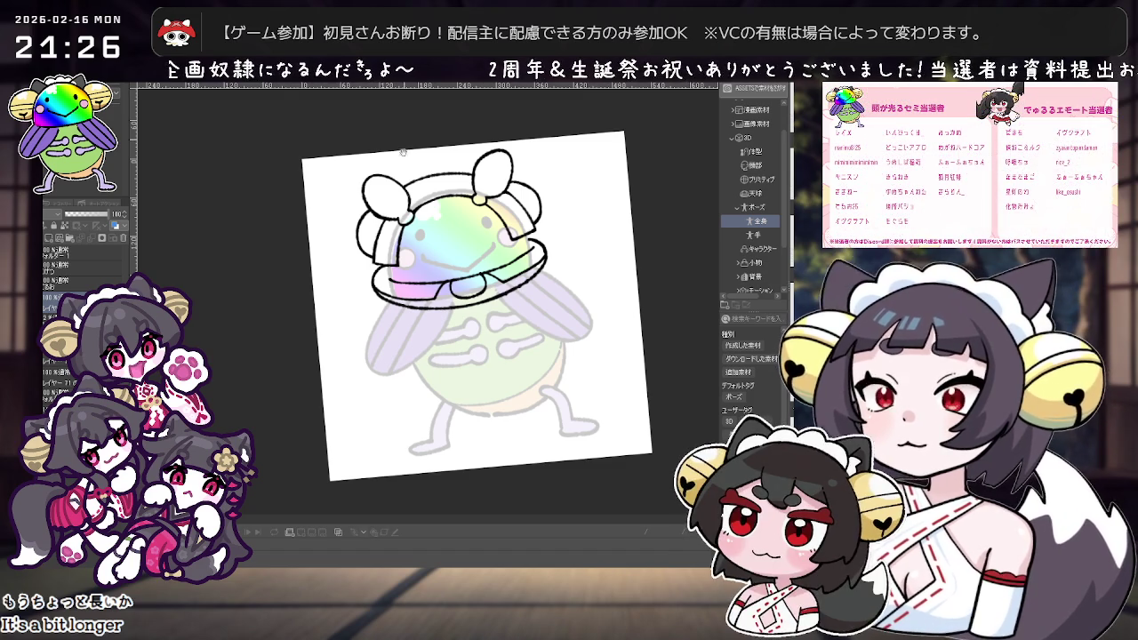
scroll(541, 262, "up", 2)
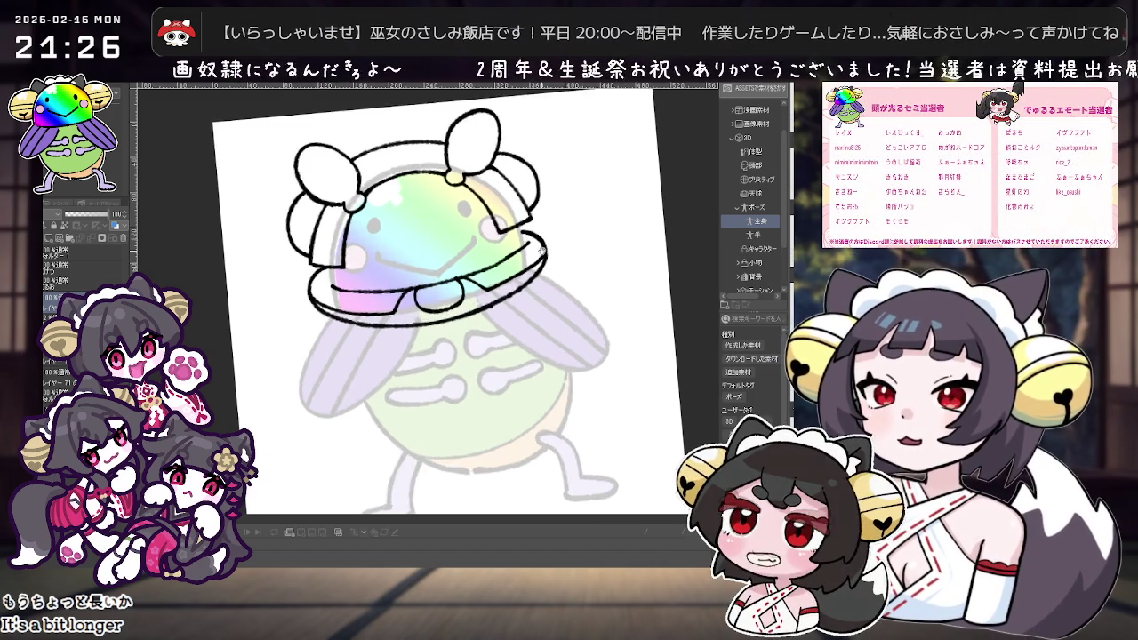
Pan to frame the head and rotate the canvas back to almost upright.
scroll(547, 240, "up", 2)
left_click_drag(549, 225, 475, 278)
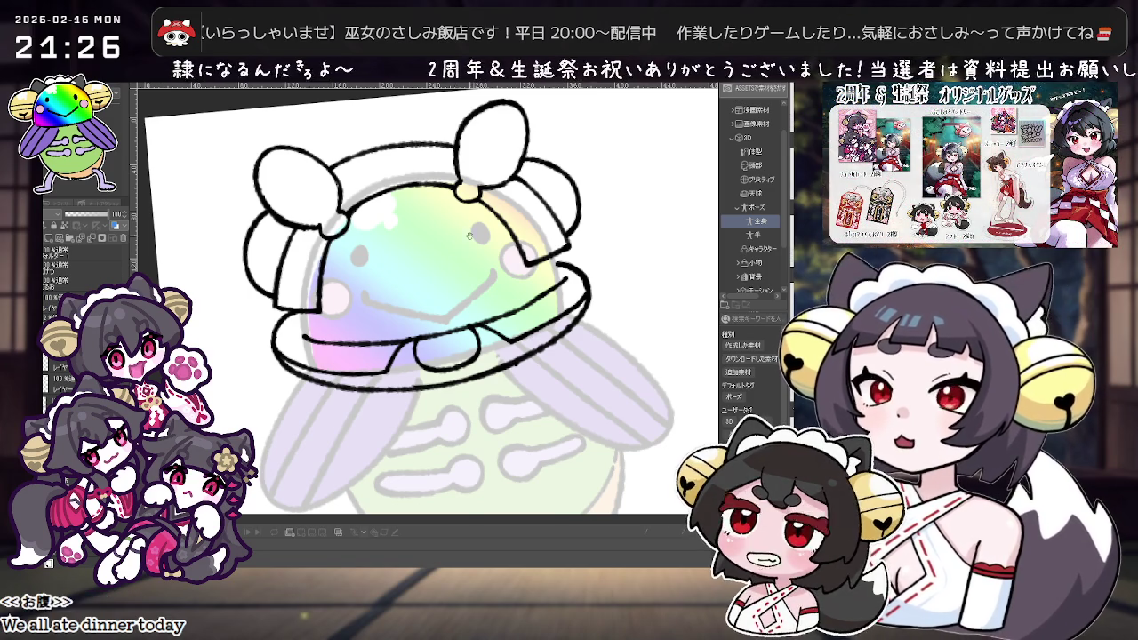
left_click_drag(418, 267, 496, 296)
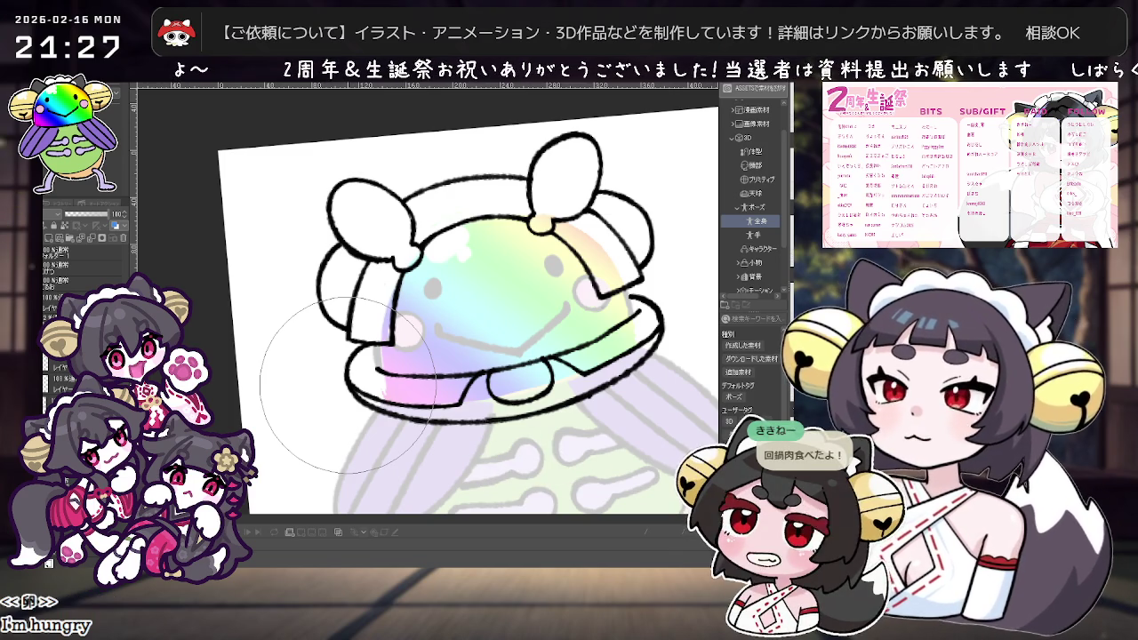
key("asciicircum")
key("asciicircum")
key("asciicircum")
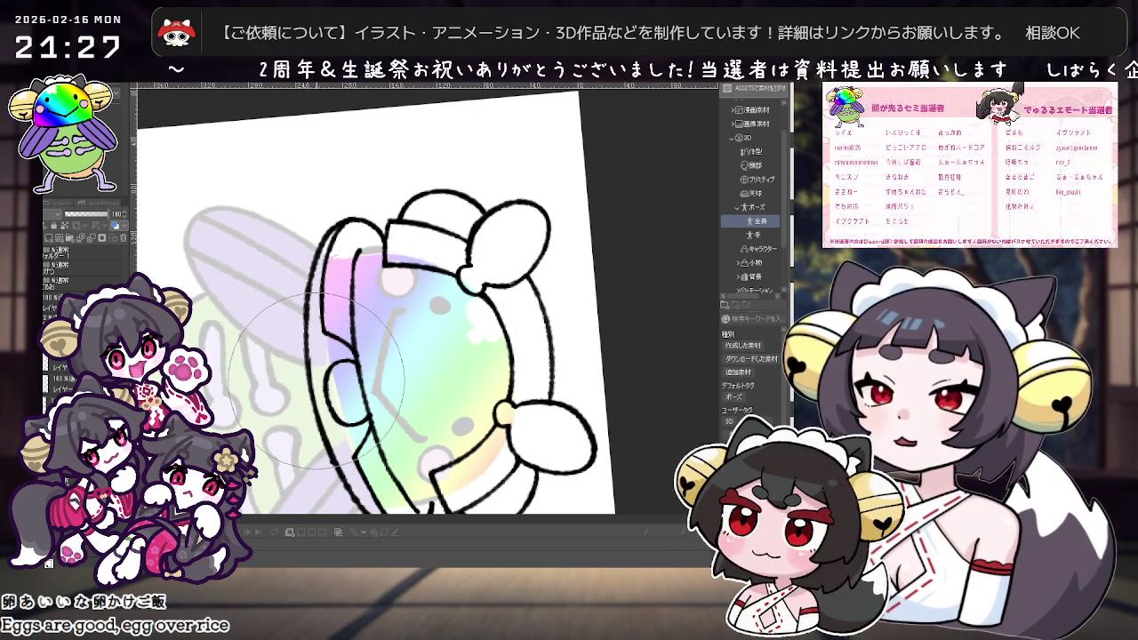
key("minus")
key("minus")
key("minus")
scroll(315, 378, "down", 2)
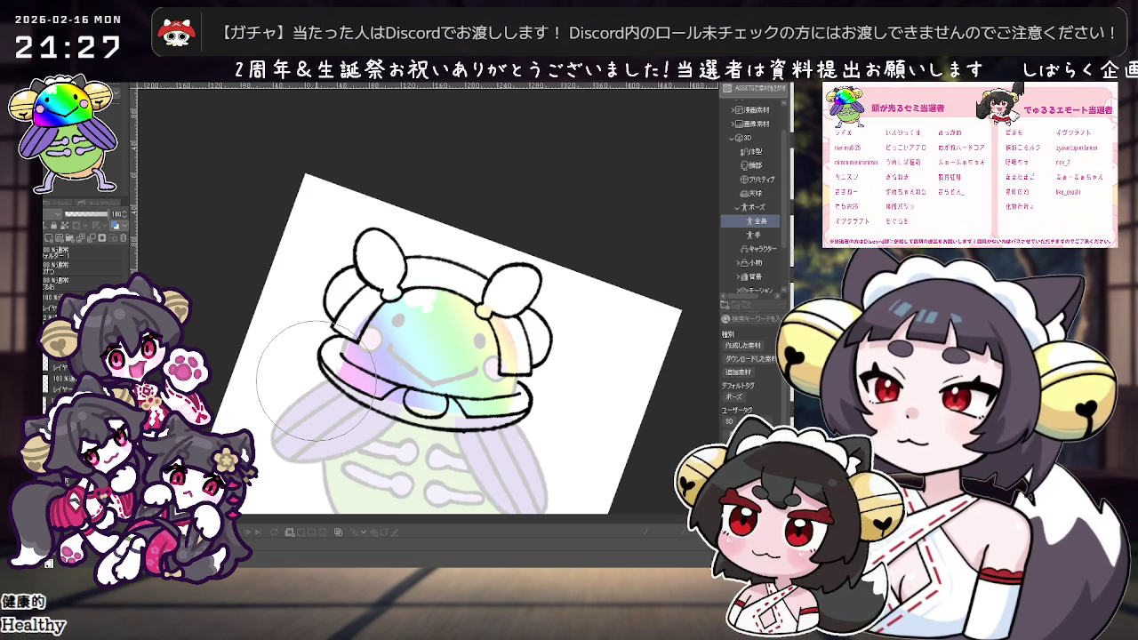
key("minus")
key("minus")
scroll(316, 382, "up", 1)
scroll(563, 360, "up", 2)
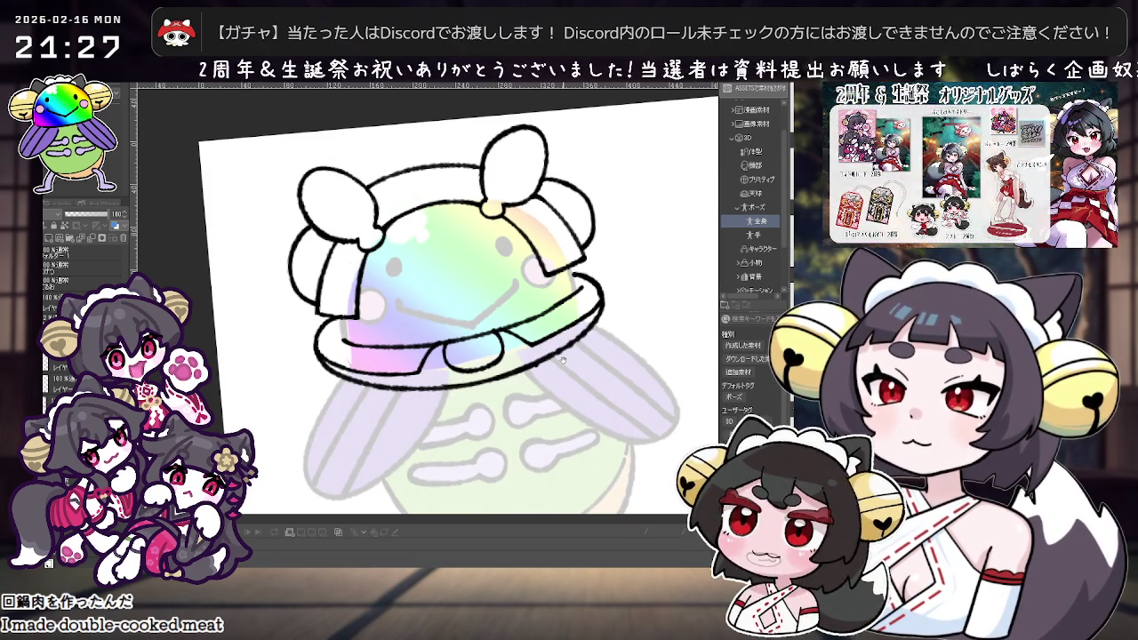
Hide the line art layer, merge the colour layers, and undo stray head and collar strokes.
left_click(52, 377)
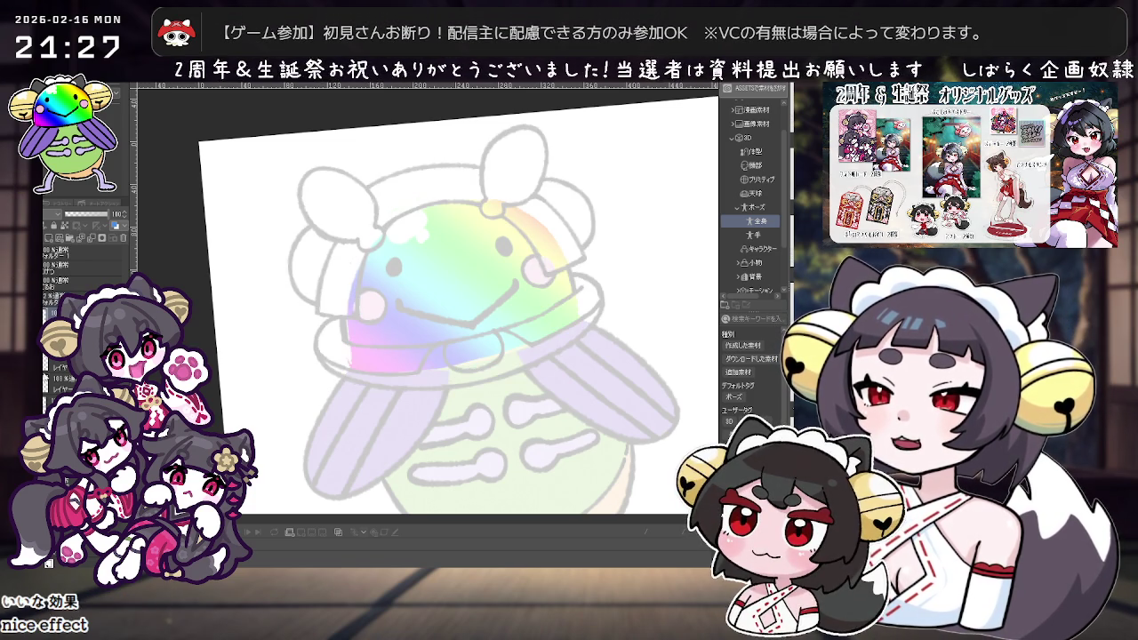
right_click(100, 333)
left_click(152, 284)
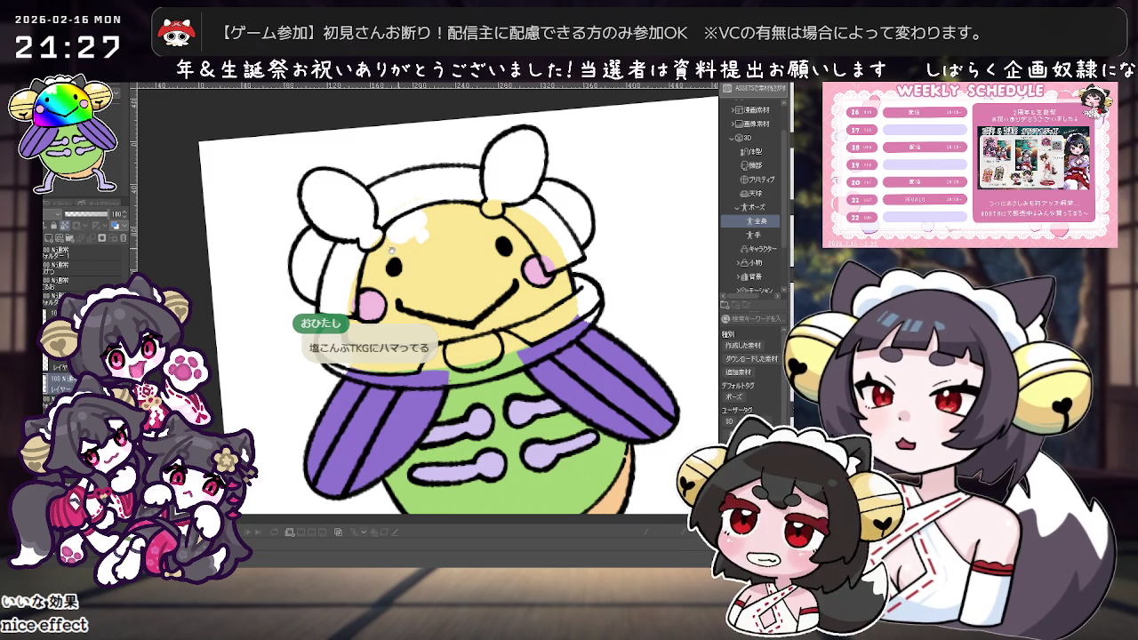
left_click_drag(386, 231, 409, 221)
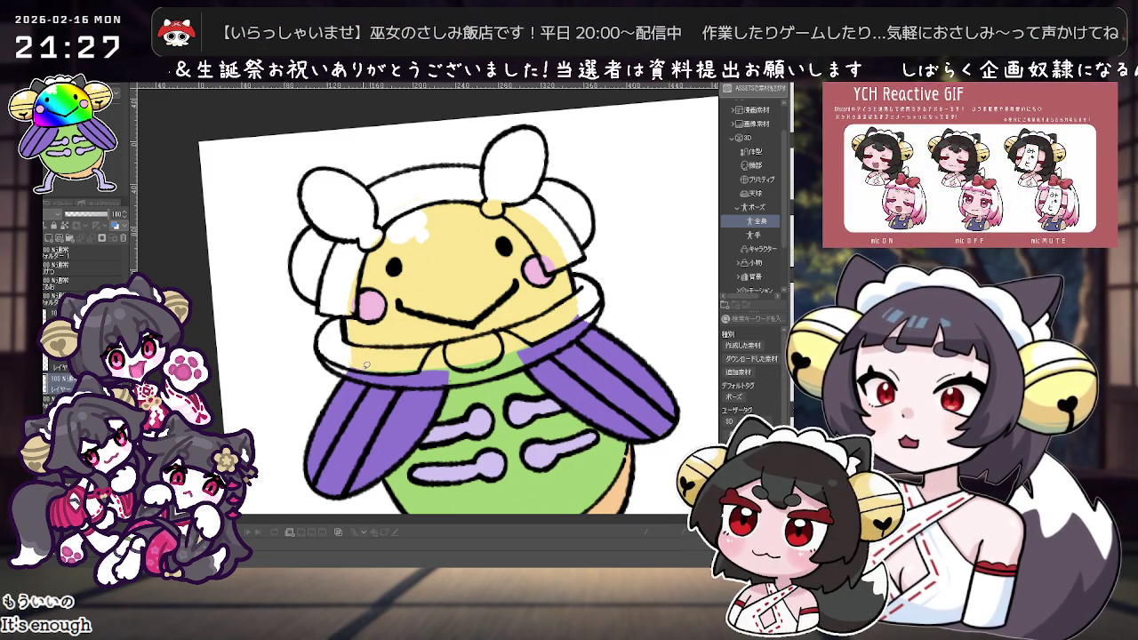
left_click_drag(317, 331, 346, 317)
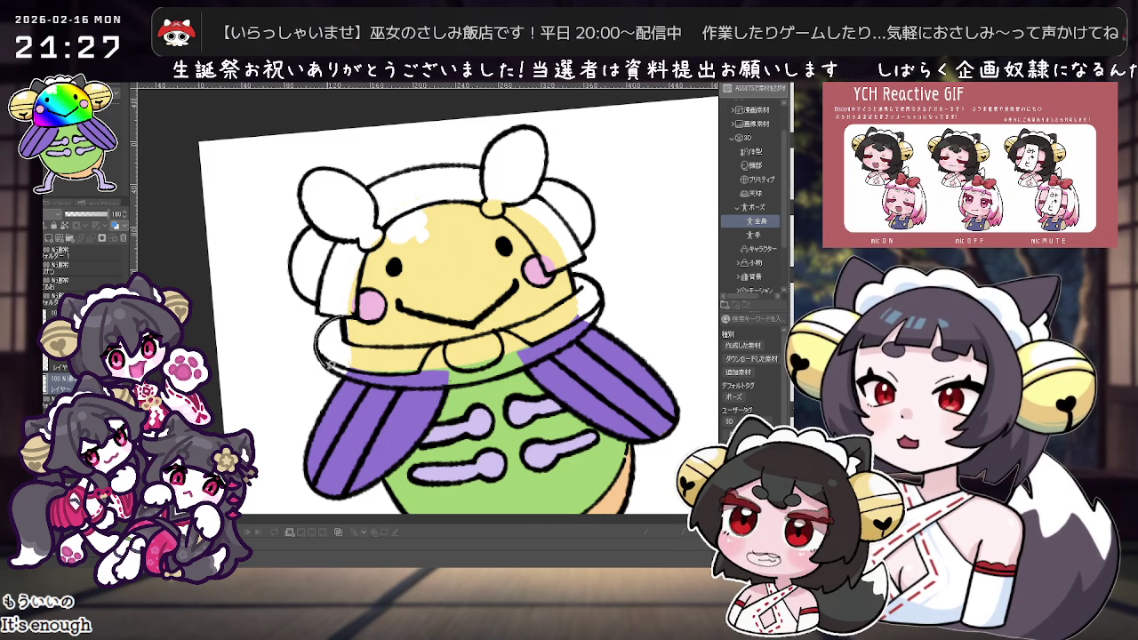
key("ctrl+z")
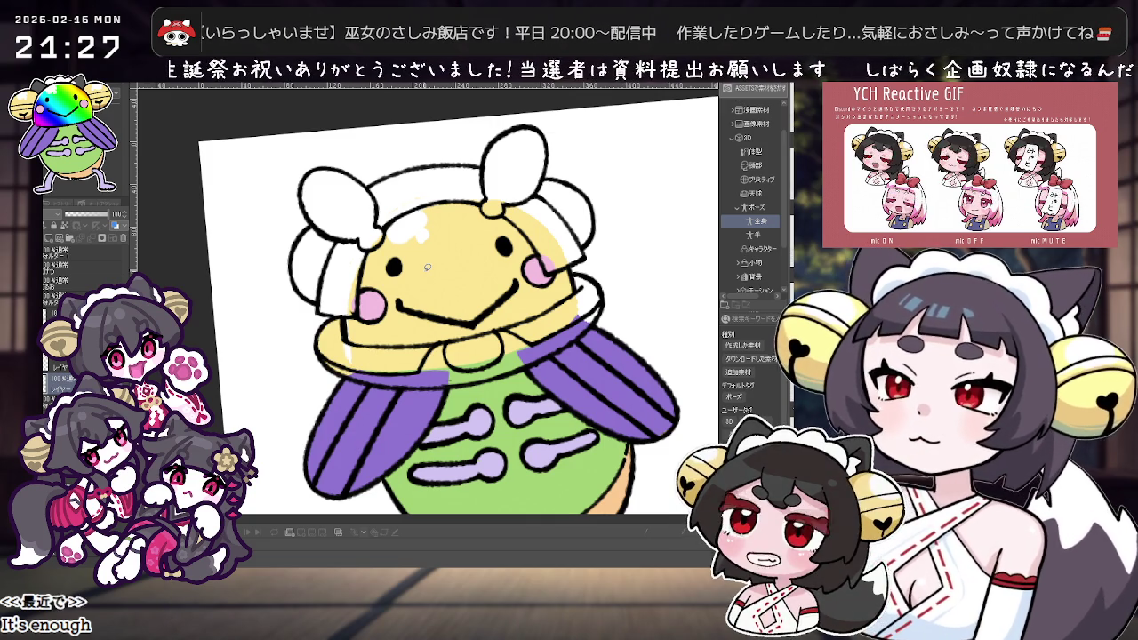
key("ctrl+z")
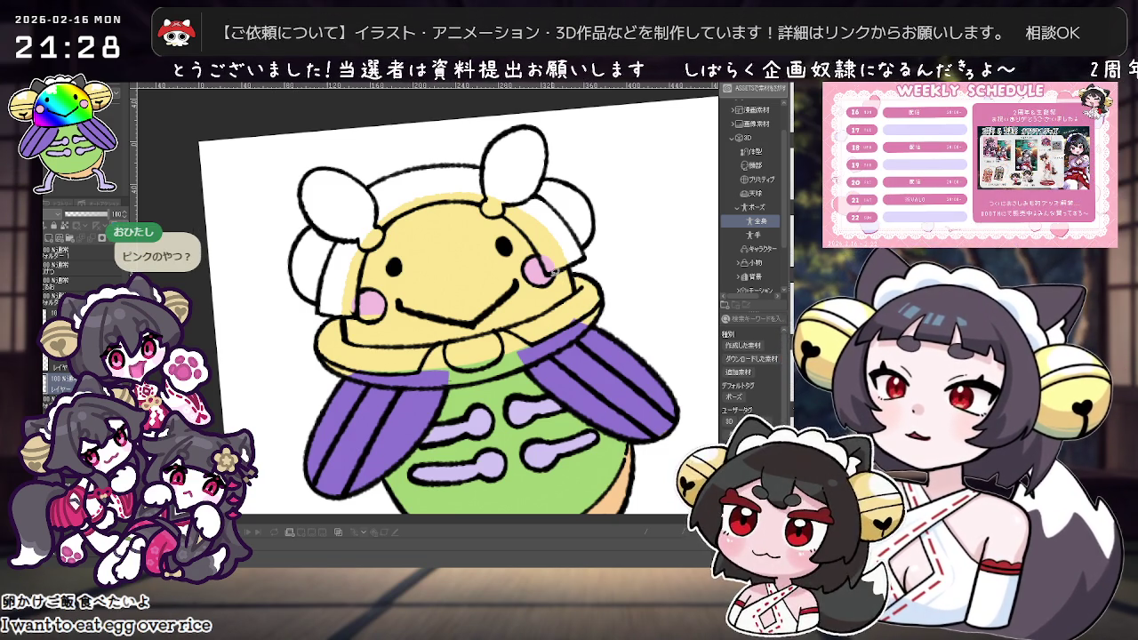
Fill the helmet's white gaps and both bows with yellow.
scroll(553, 270, "up", 2)
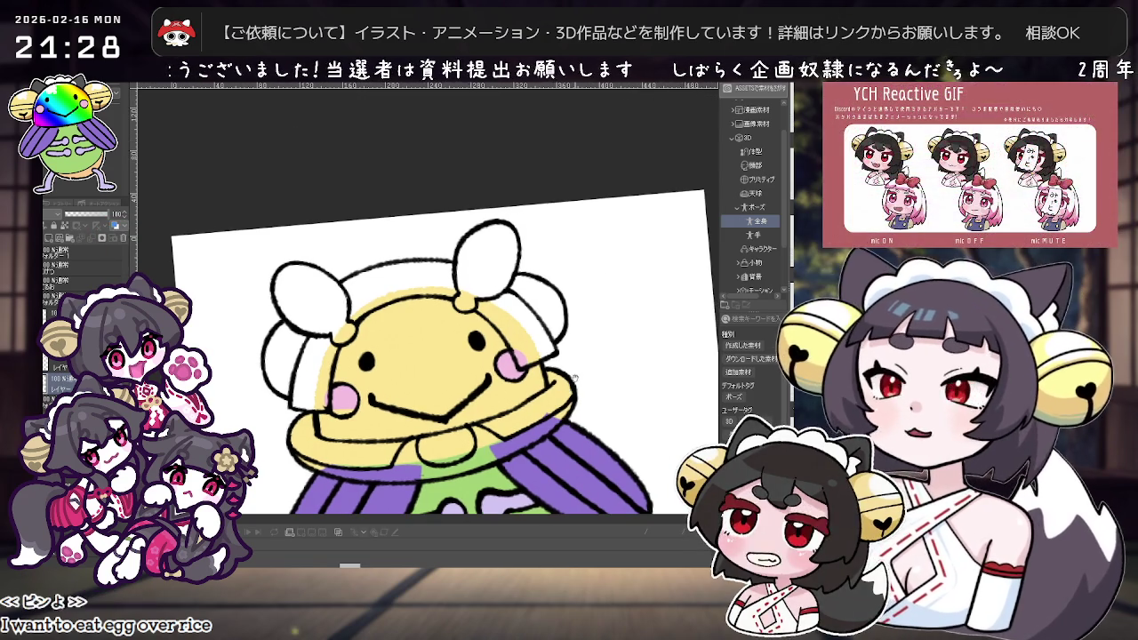
scroll(576, 355, "down", 2)
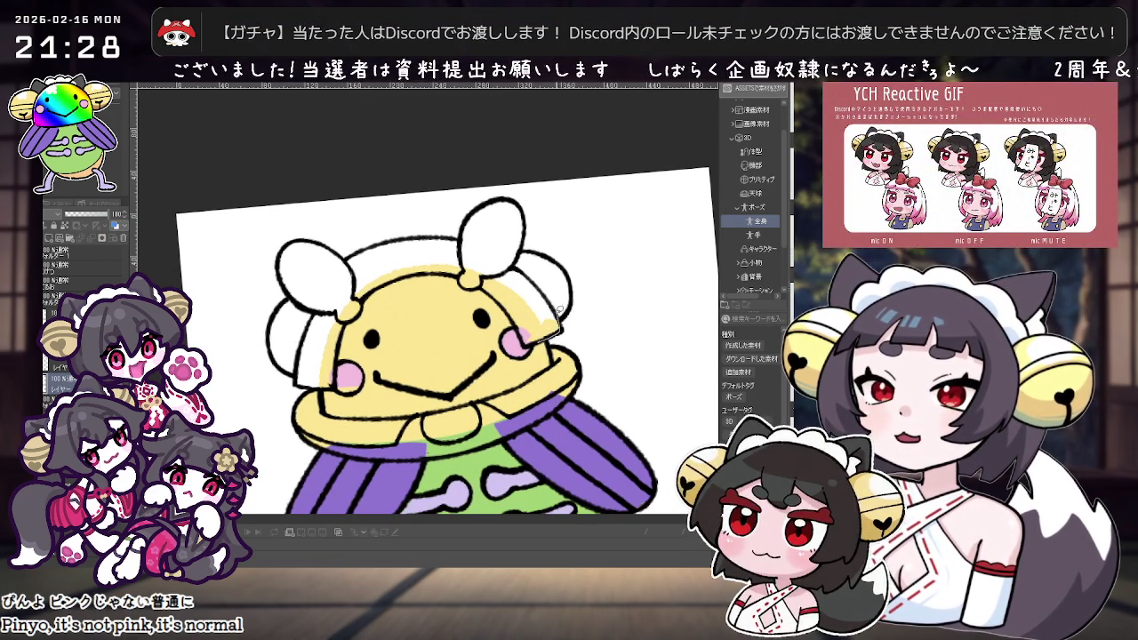
left_click_drag(427, 256, 546, 297)
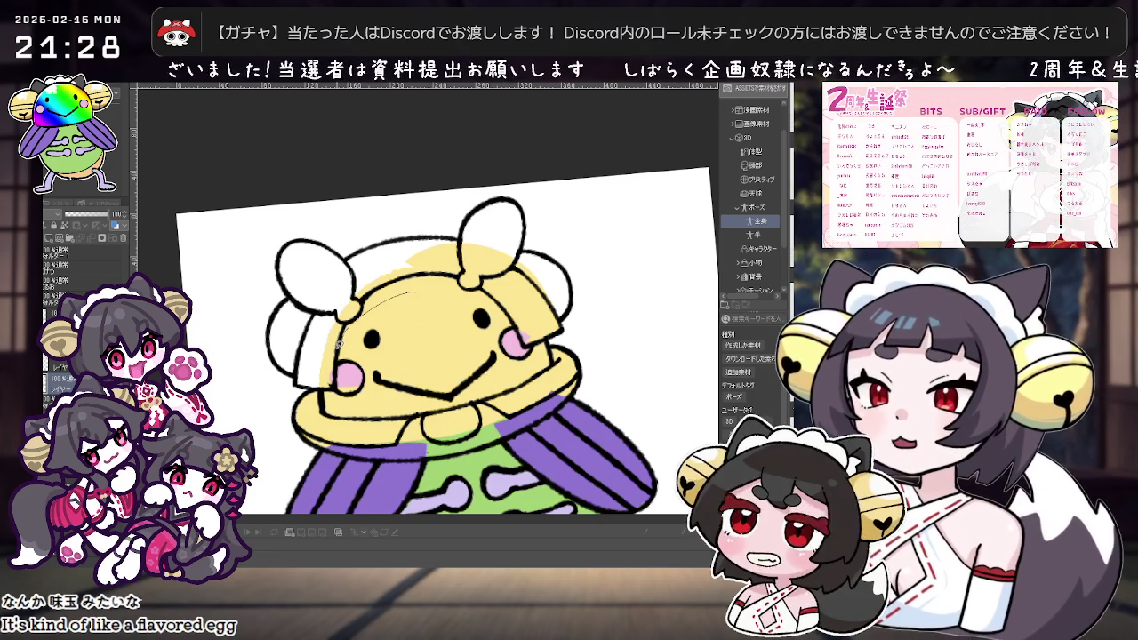
left_click_drag(299, 374, 283, 302)
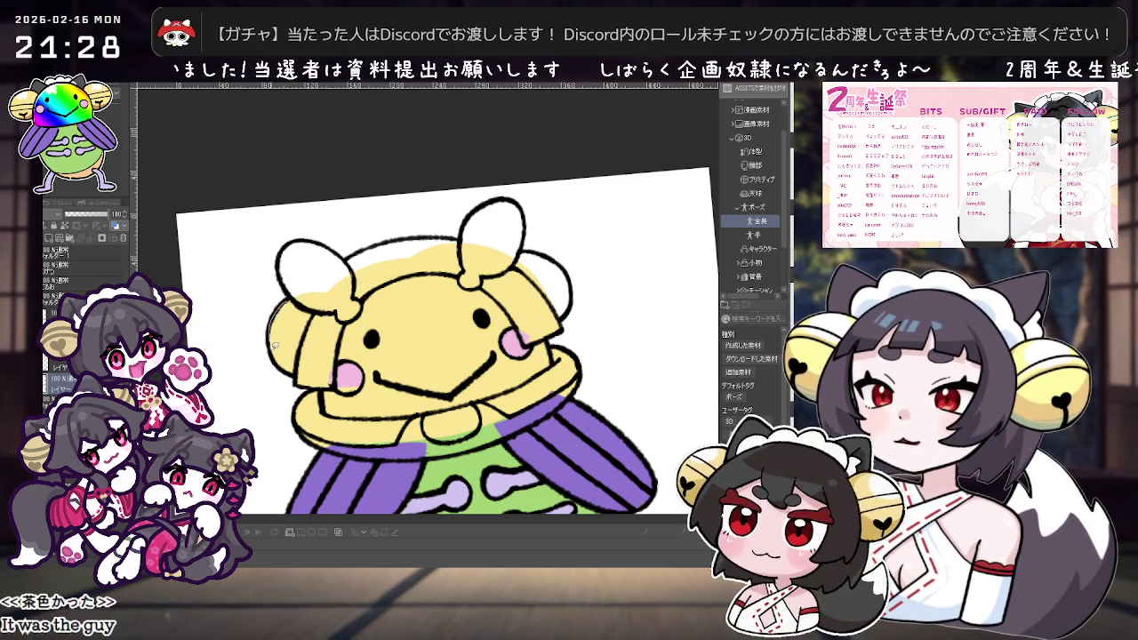
mouse_move(293, 242)
left_mouse_down()
mouse_move(339, 248)
mouse_move(343, 286)
left_mouse_up()
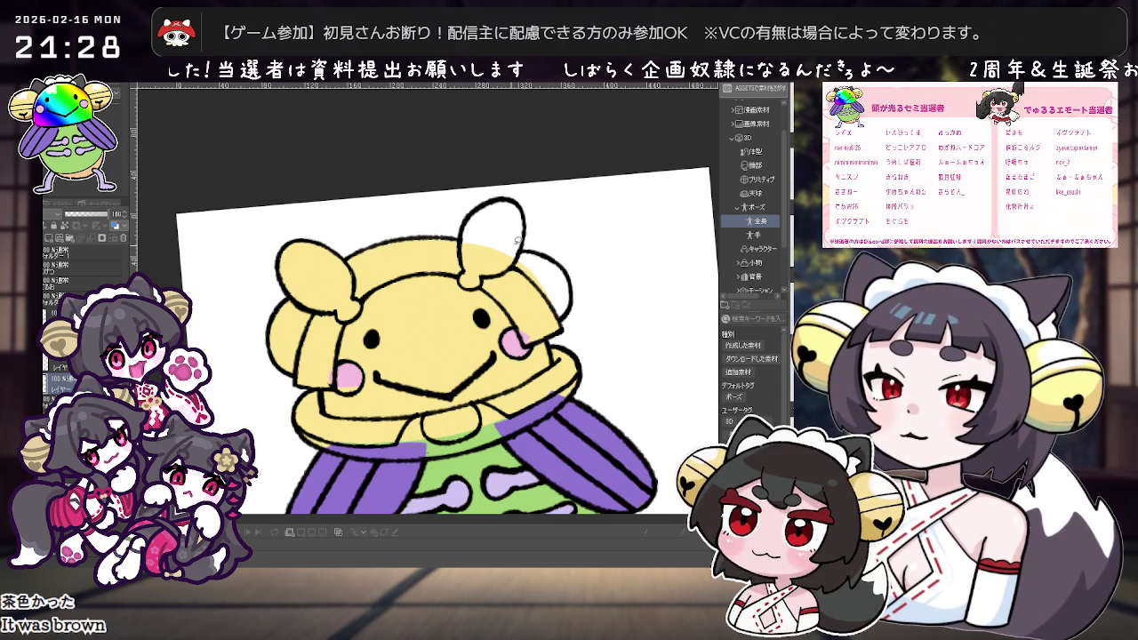
left_click_drag(474, 215, 517, 201)
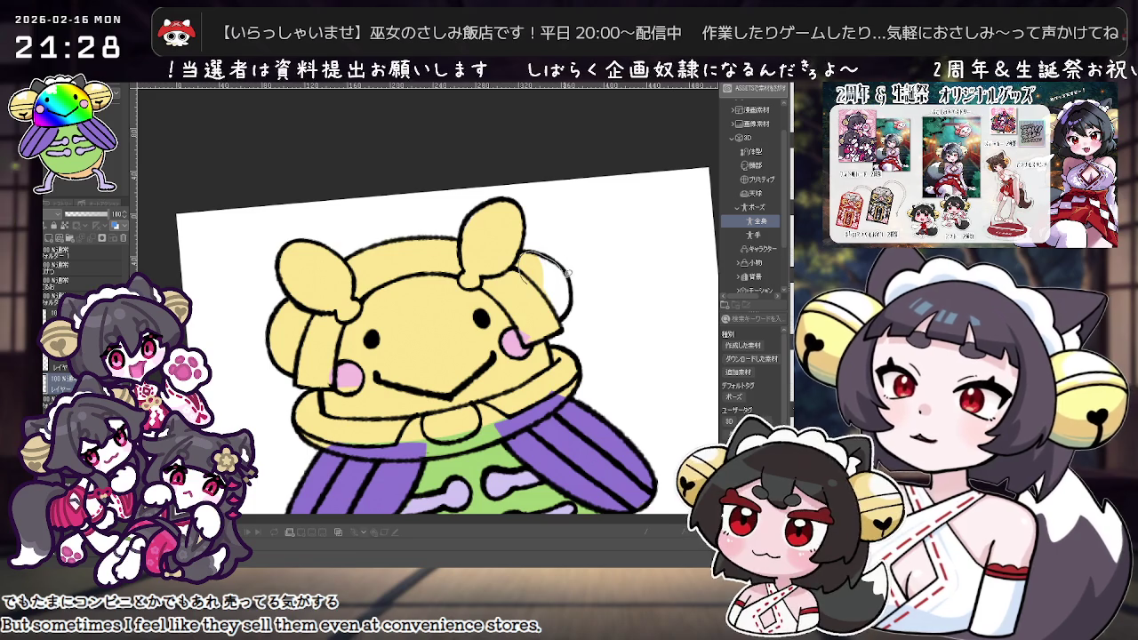
scroll(569, 284, "down", 2)
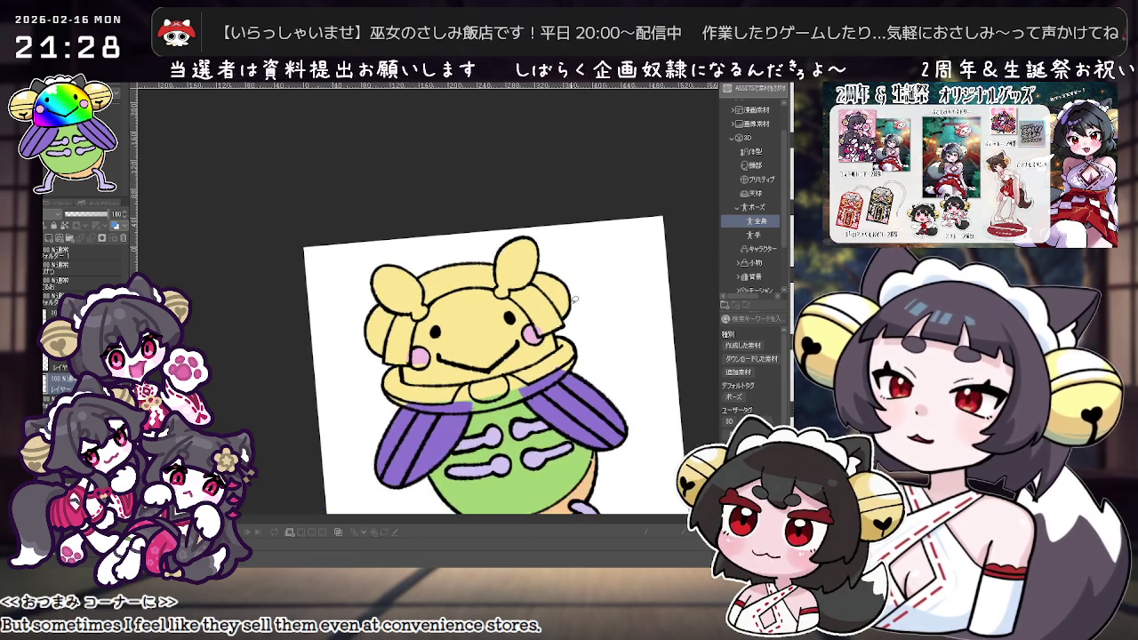
Show the rainbow gradient layer and paint the brim cream with a larger brush.
scroll(573, 301, "down", 2)
scroll(560, 341, "up", 3)
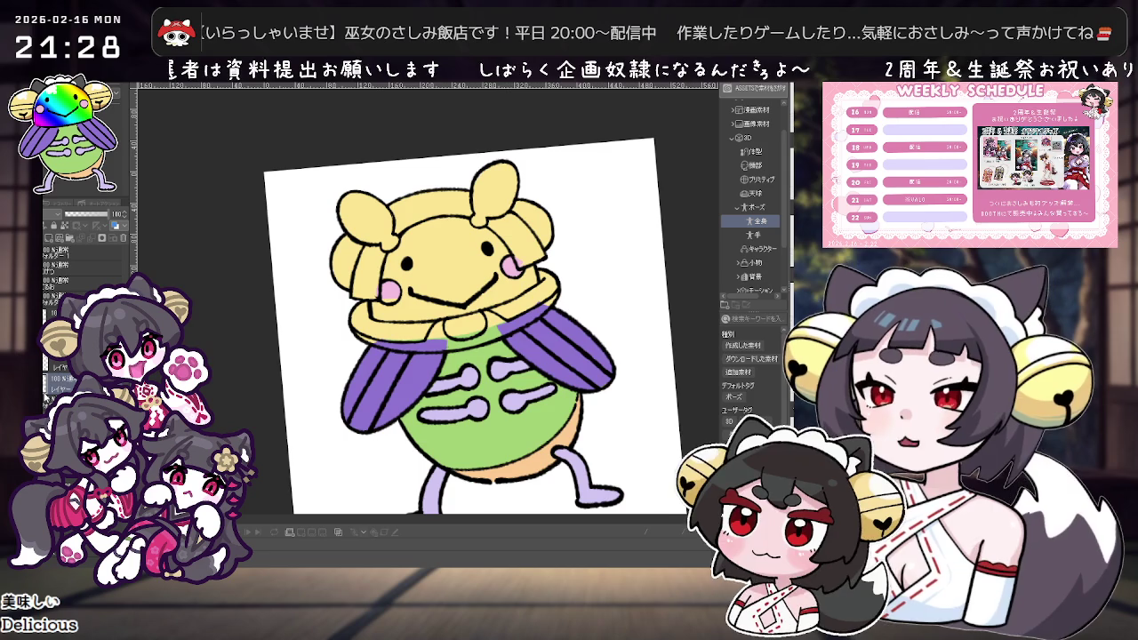
left_click(60, 367)
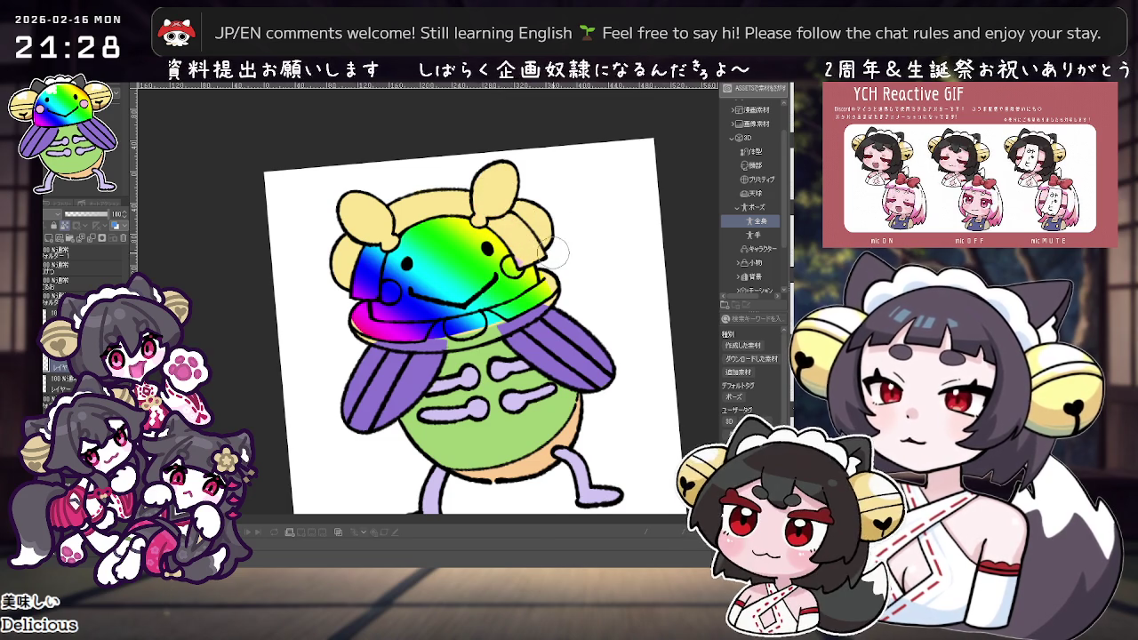
scroll(551, 247, "up", 2)
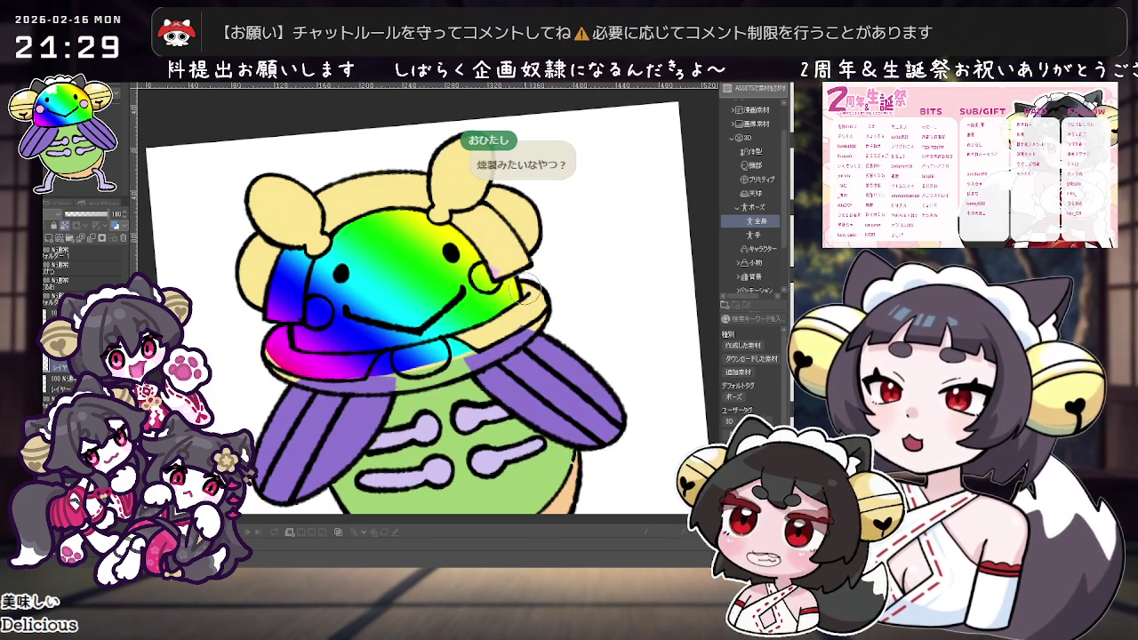
left_click_drag(524, 292, 444, 350)
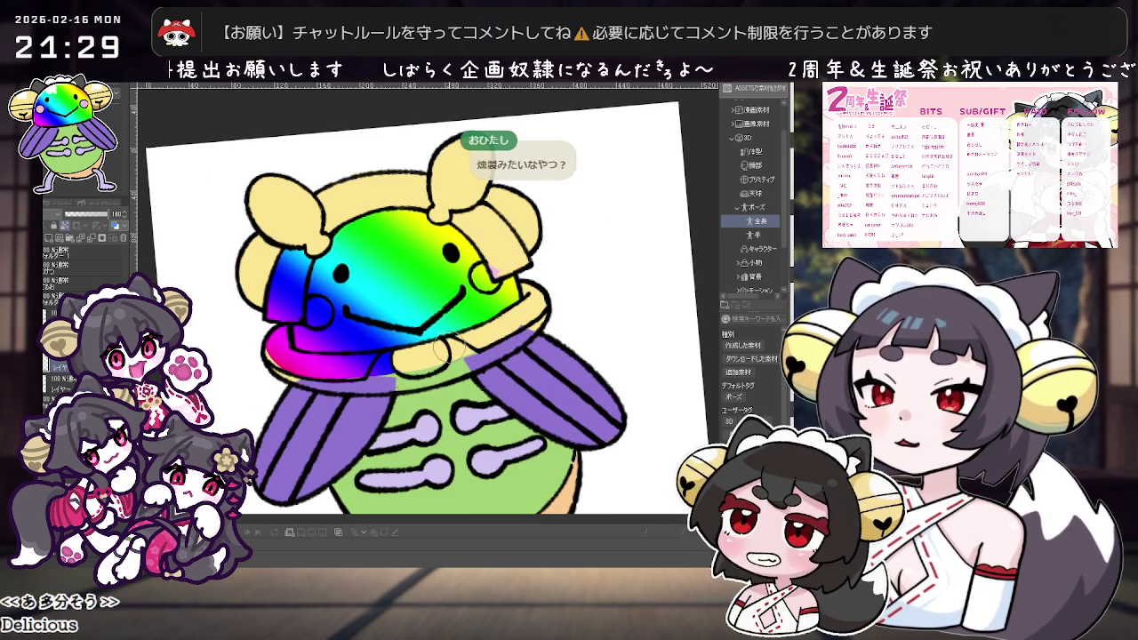
key("bracketright")
key("bracketright")
key("bracketright")
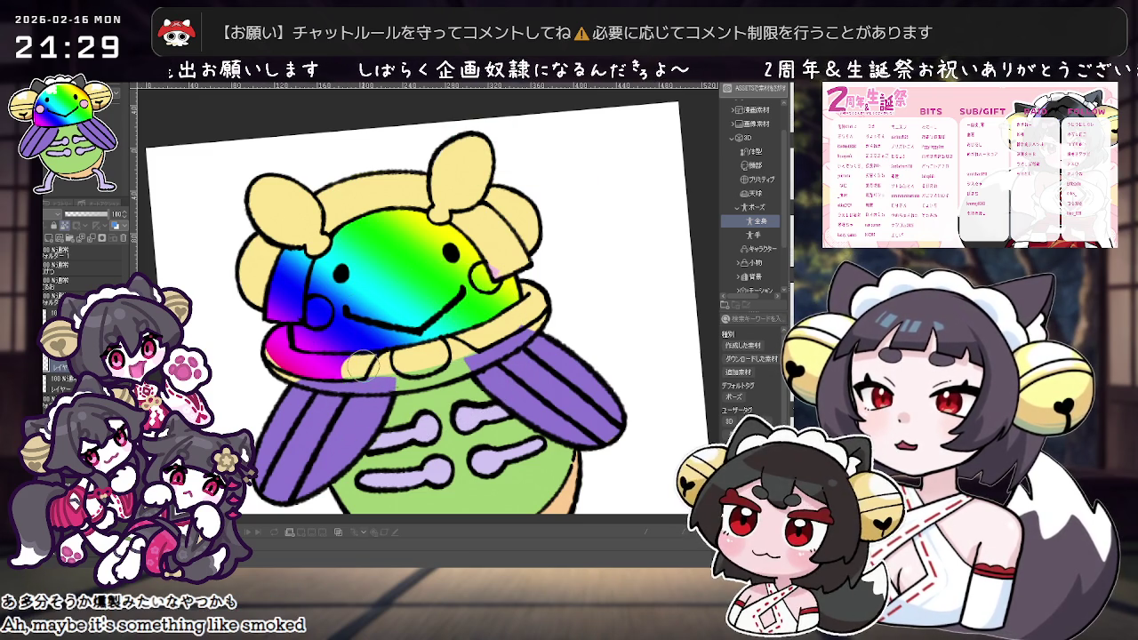
left_click_drag(351, 366, 294, 354)
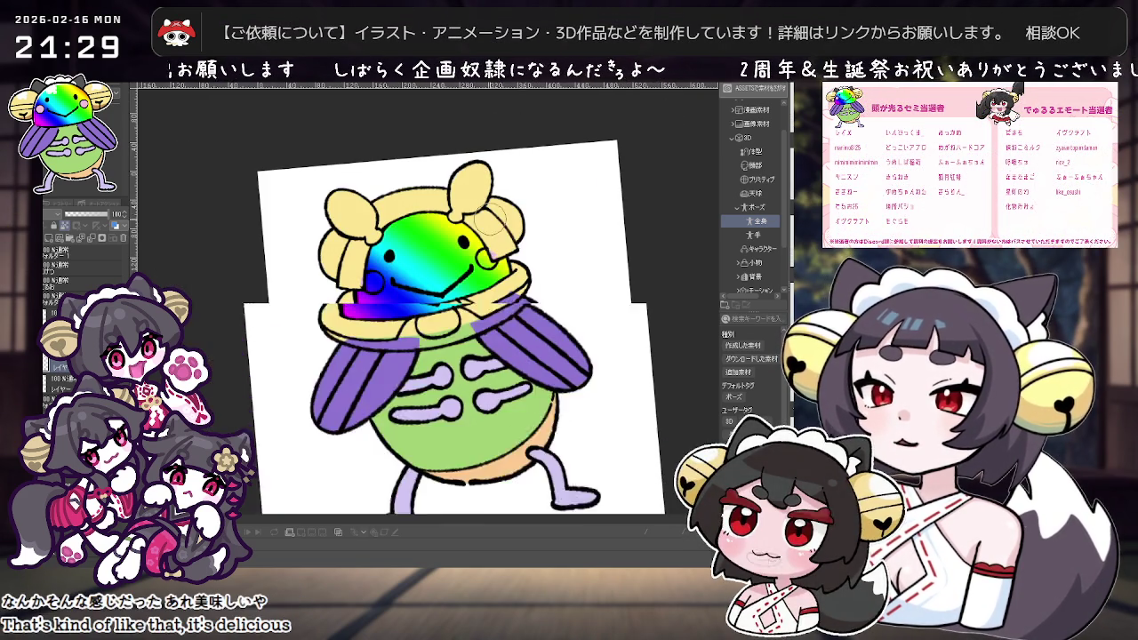
Add a long white highlight along the dome's left edge and fill the left bow pink.
scroll(401, 302, "up", 3)
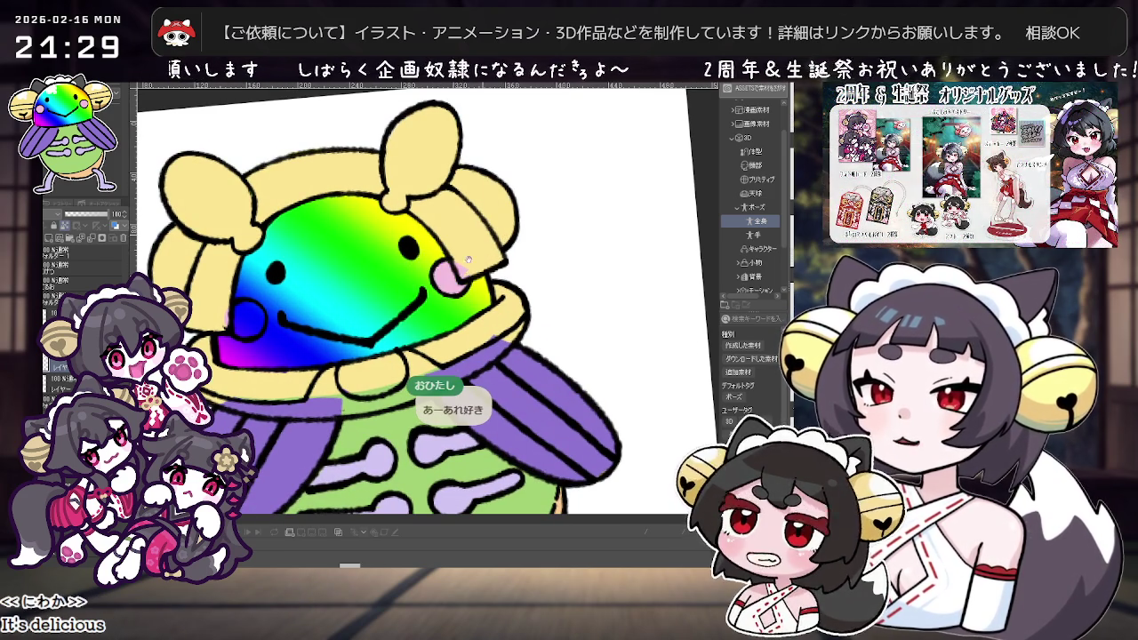
left_click_drag(264, 299, 393, 265)
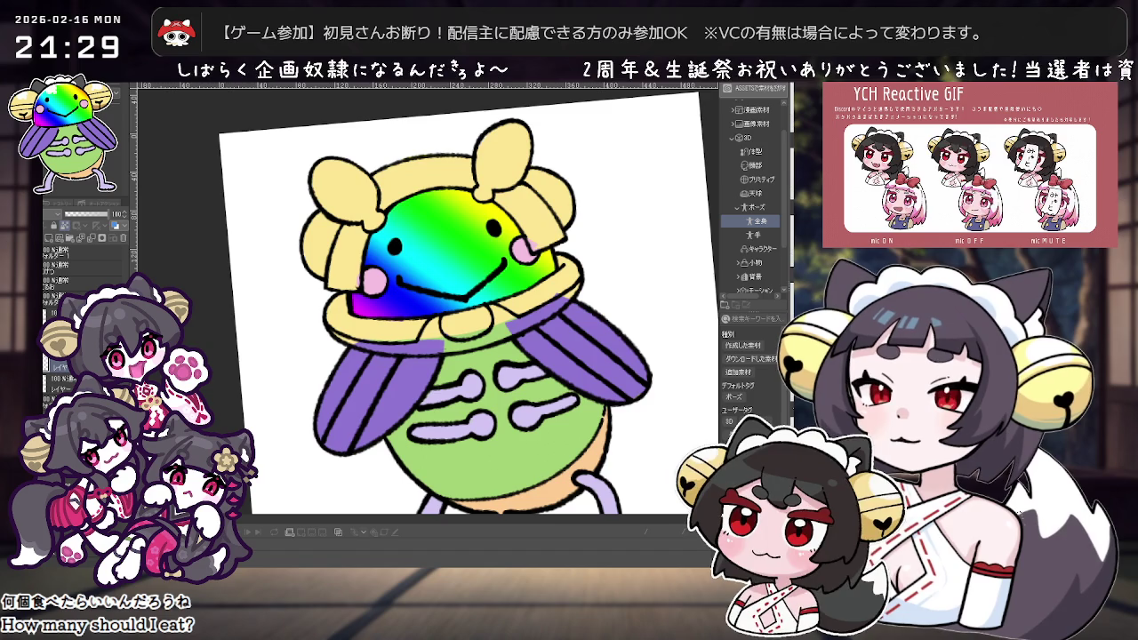
scroll(484, 244, "down", 2)
scroll(484, 245, "up", 3)
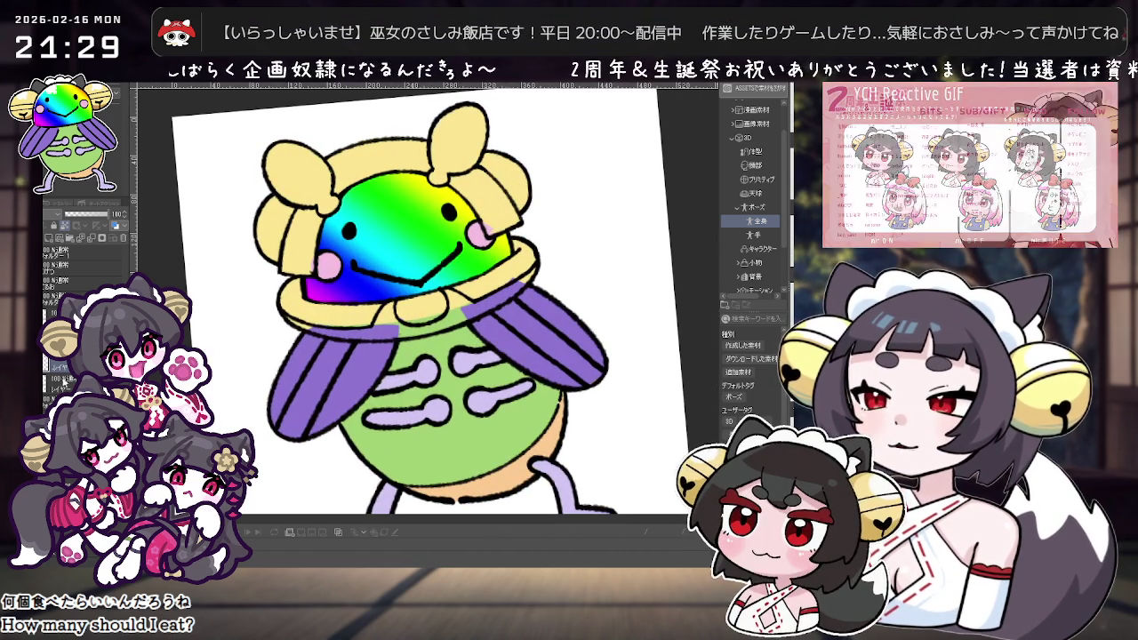
left_click_drag(344, 208, 427, 162)
key("ctrl+z")
left_click_drag(308, 271, 427, 162)
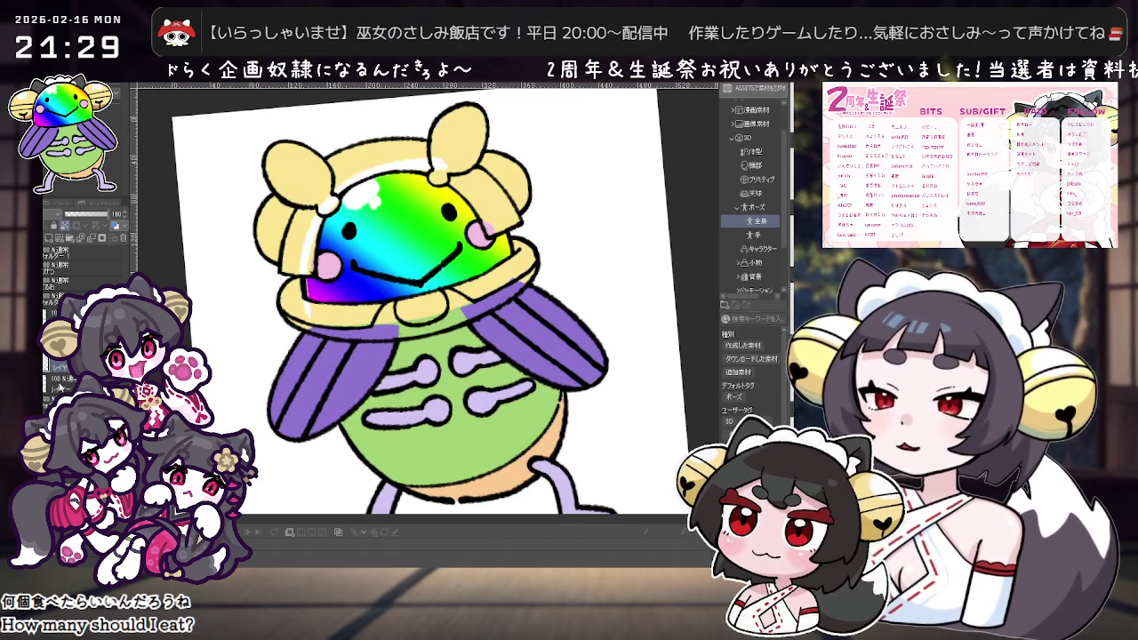
left_click_drag(525, 236, 543, 242)
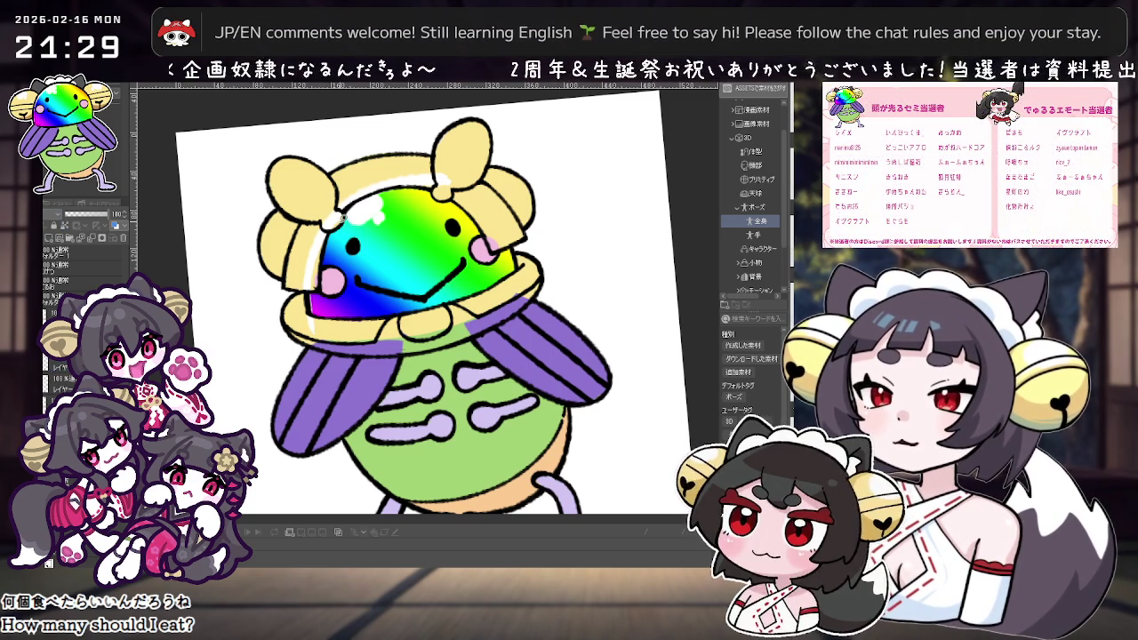
left_click(300, 287)
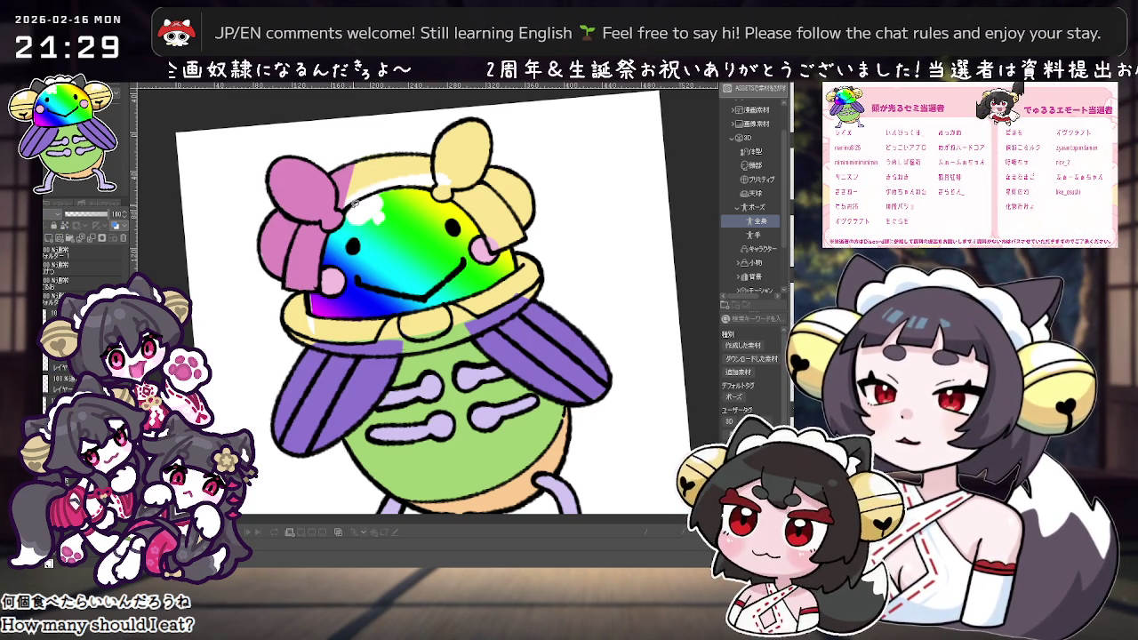
Recolour the yellow bows and headband pink.
mouse_move(373, 144)
left_mouse_down()
mouse_move(313, 262)
mouse_move(352, 228)
left_mouse_up()
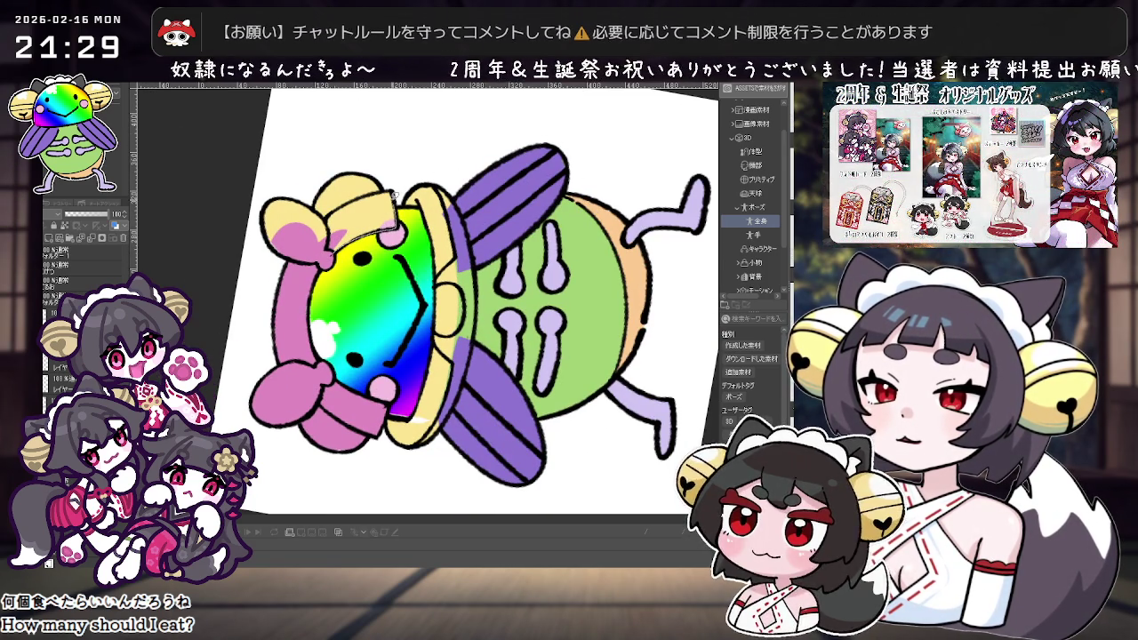
left_click(286, 220)
left_click_drag(269, 260, 306, 249)
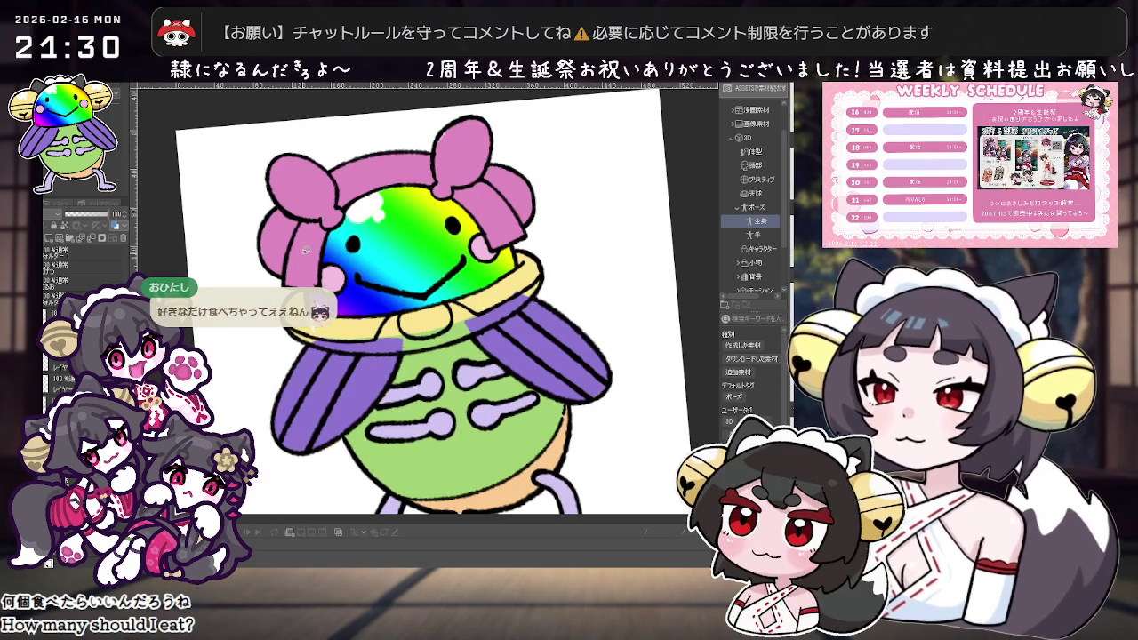
left_click(511, 204)
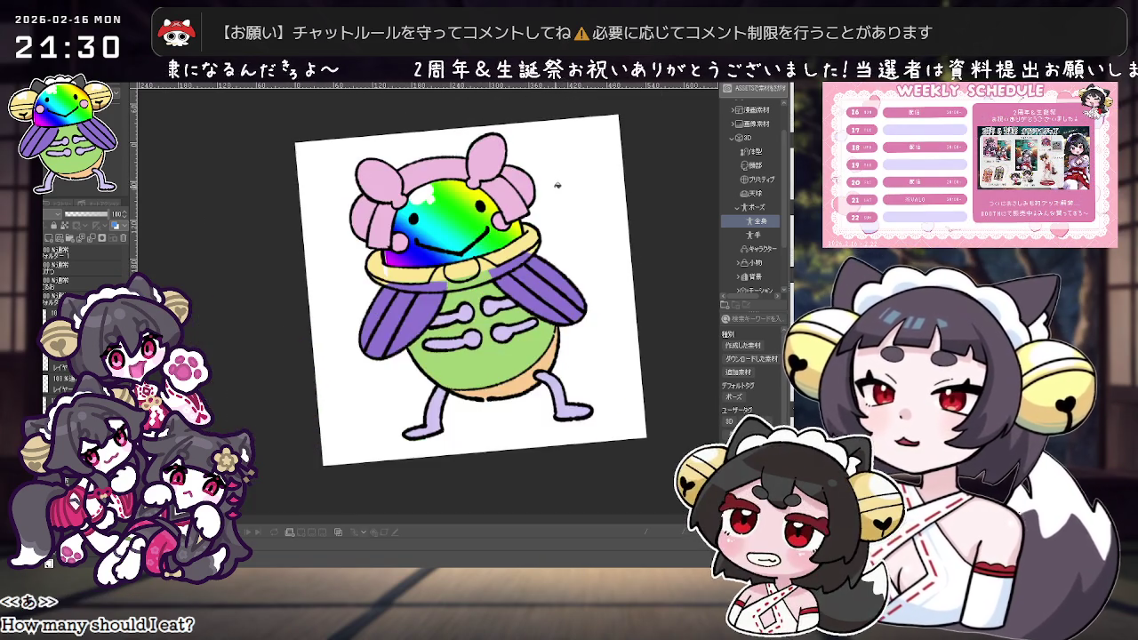
left_click_drag(550, 200, 499, 249)
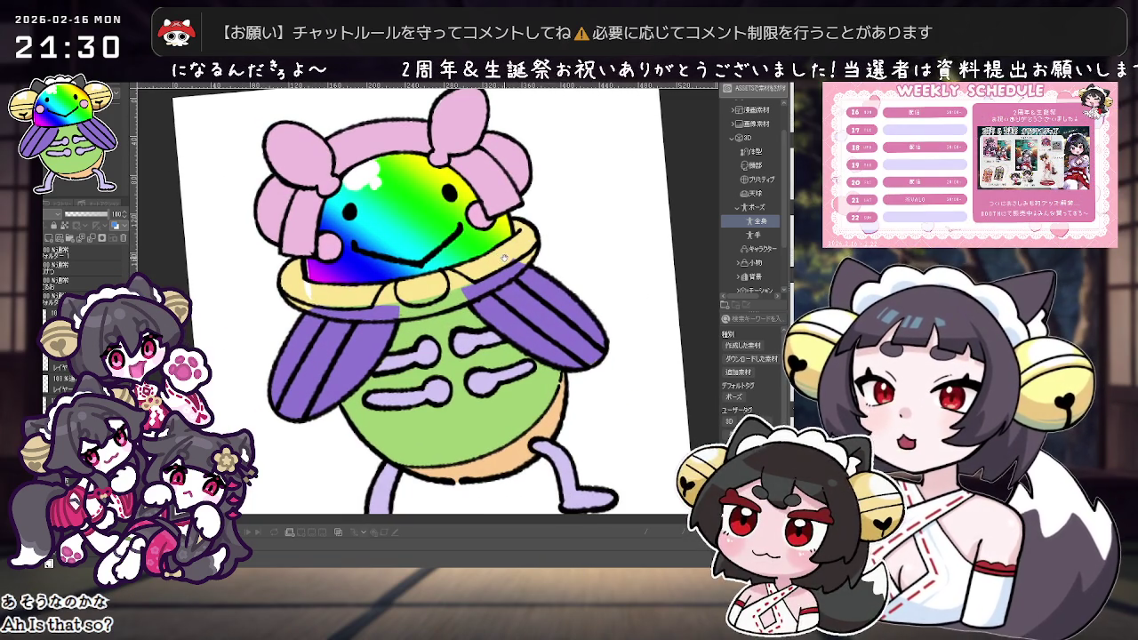
scroll(503, 259, "down", 2)
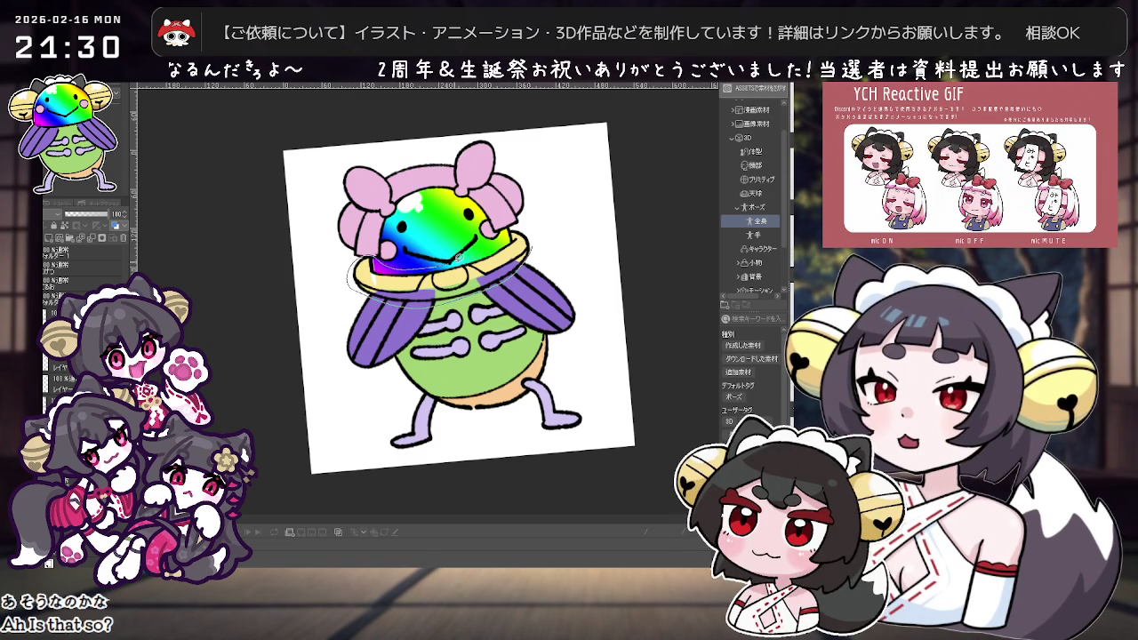
Cut away the yellow hat brim, keeping the dome highlight via undo and redo.
left_click_drag(507, 232, 511, 233)
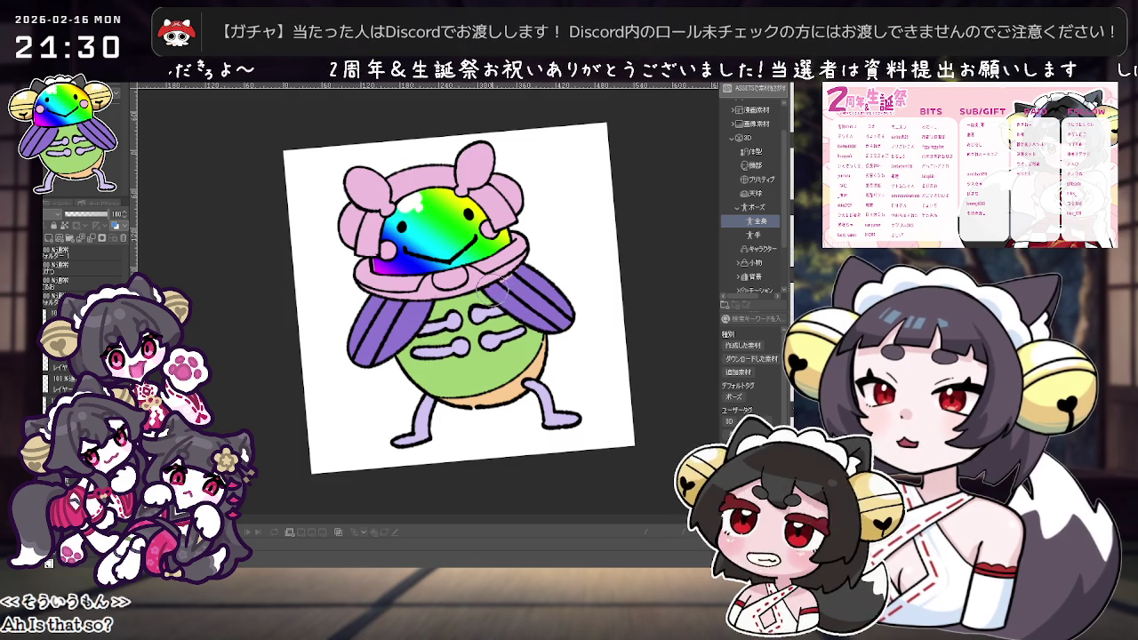
mouse_move(560, 254)
left_mouse_down()
mouse_move(574, 224)
mouse_move(559, 261)
left_mouse_up()
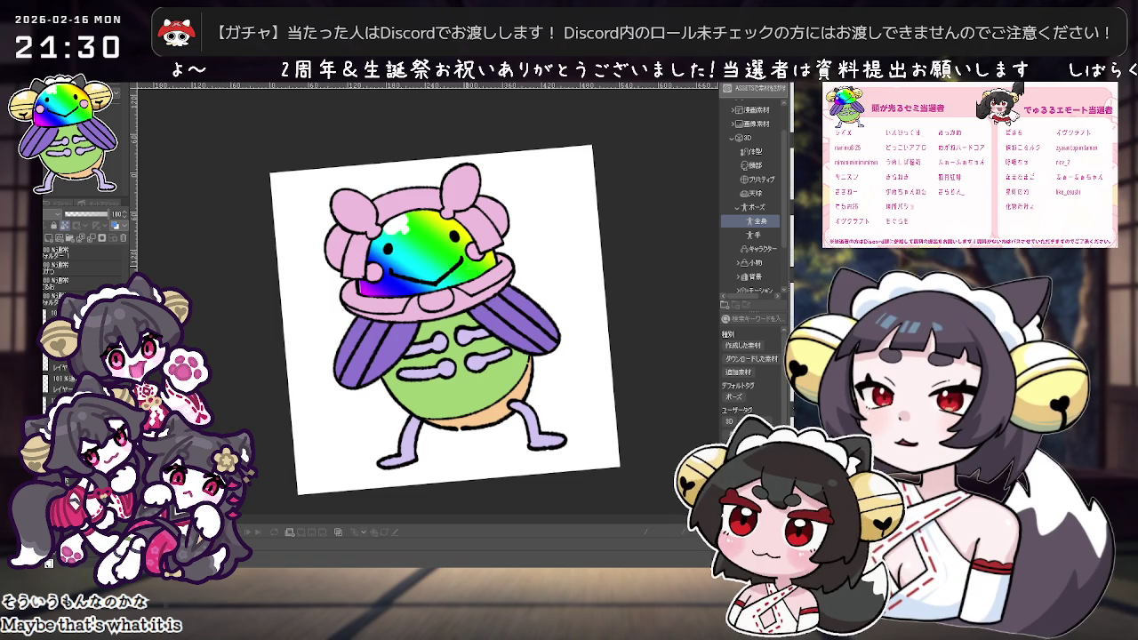
key("ctrl+z")
key("ctrl+z")
key("ctrl+y")
key("ctrl+y")
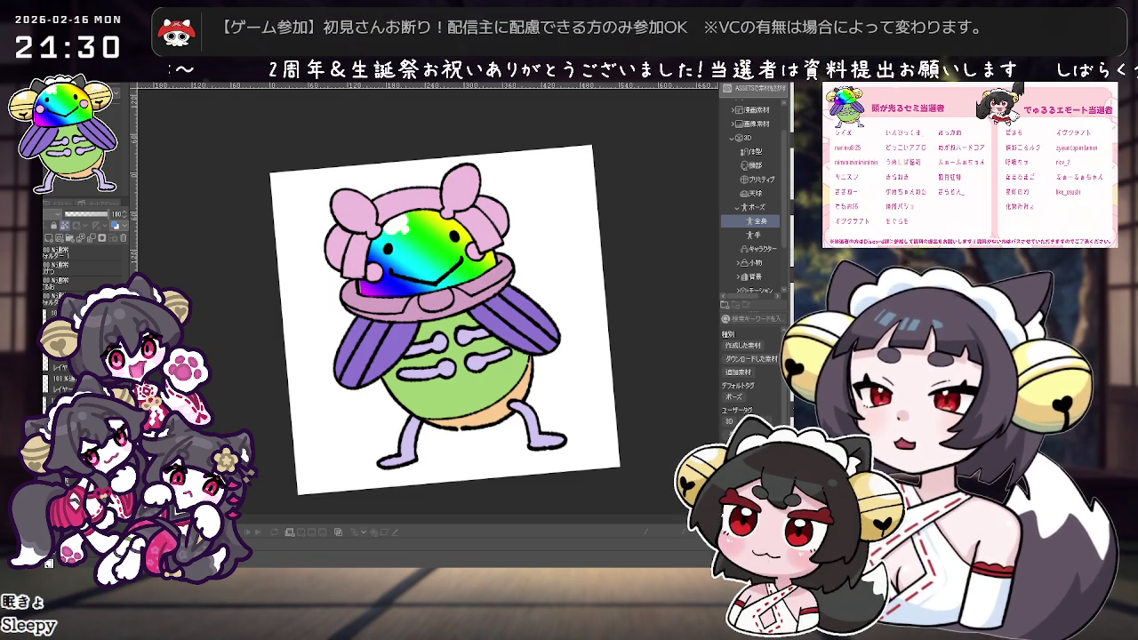
key("ctrl+y")
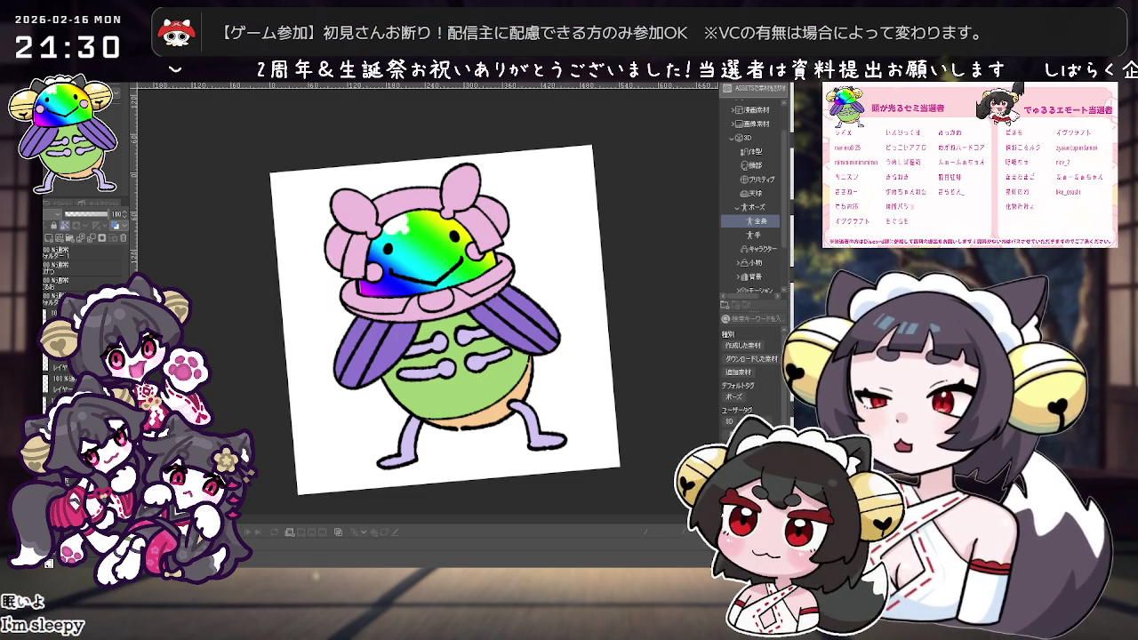
Lighten the right and left ear loops to pale pink.
scroll(413, 216, "up", 2)
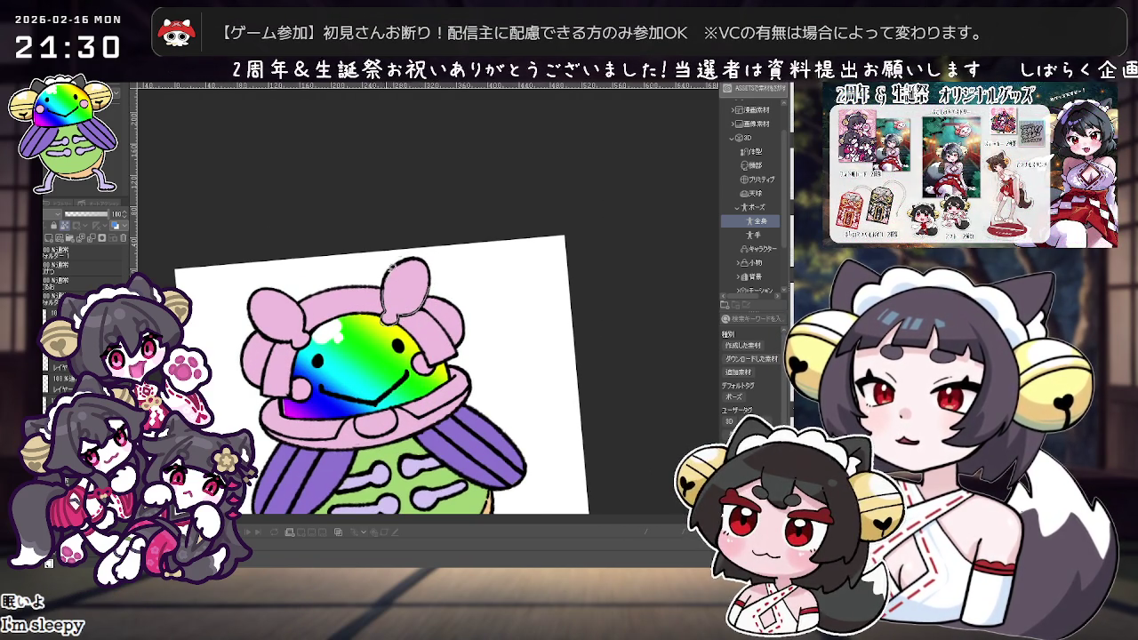
left_click_drag(461, 296, 540, 219)
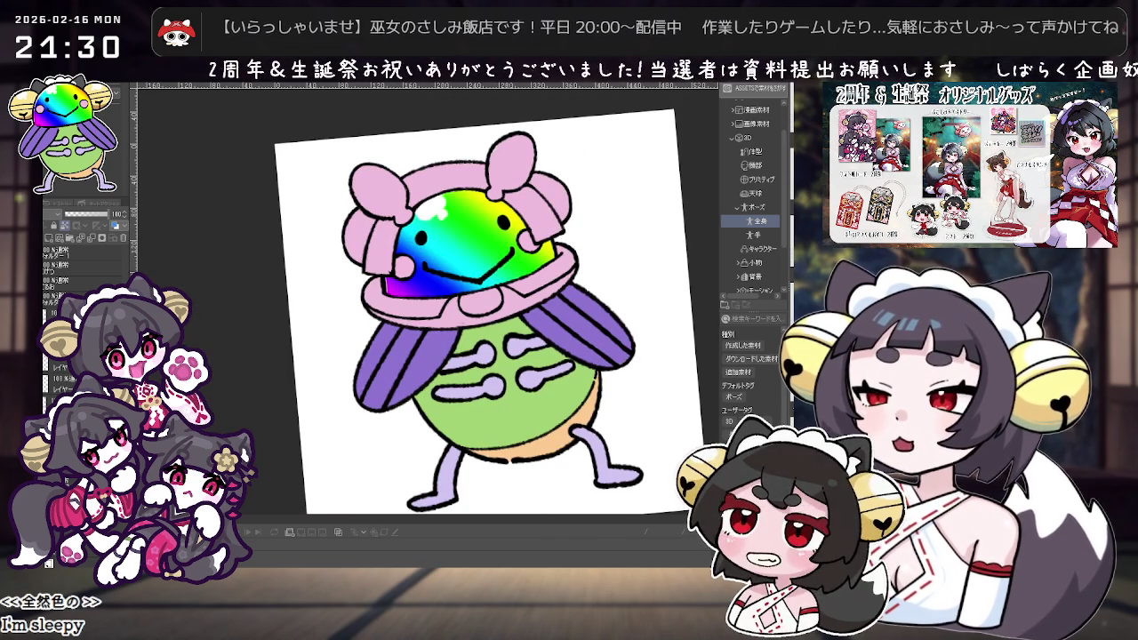
scroll(534, 249, "down", 2)
scroll(584, 315, "up", 2)
scroll(584, 315, "up", 3)
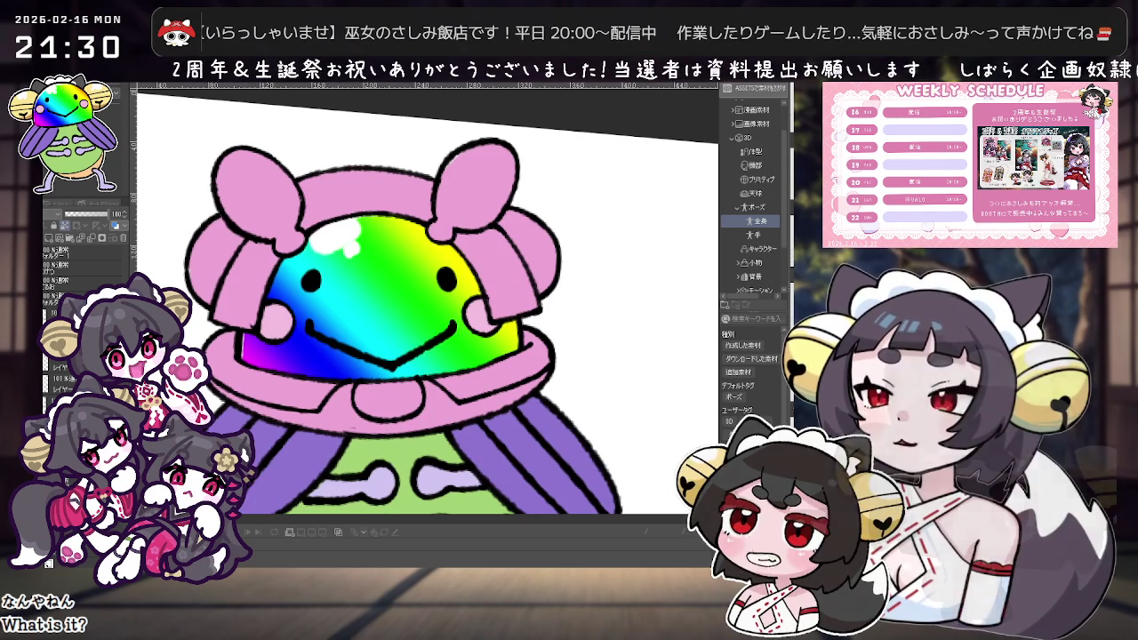
left_click_drag(515, 188, 502, 225)
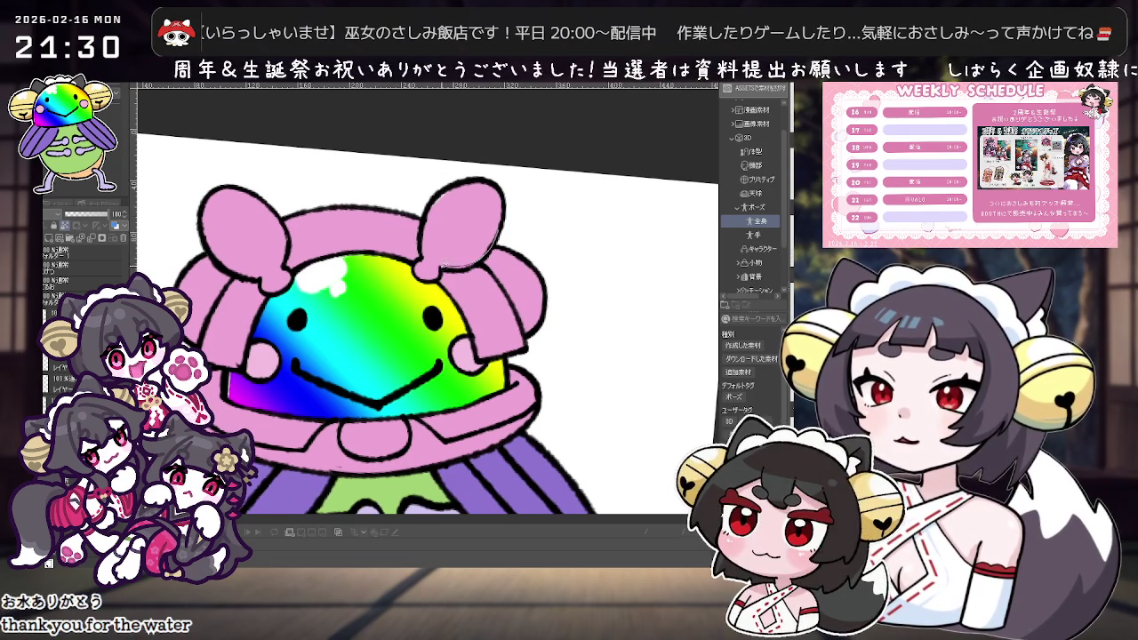
left_click(432, 214)
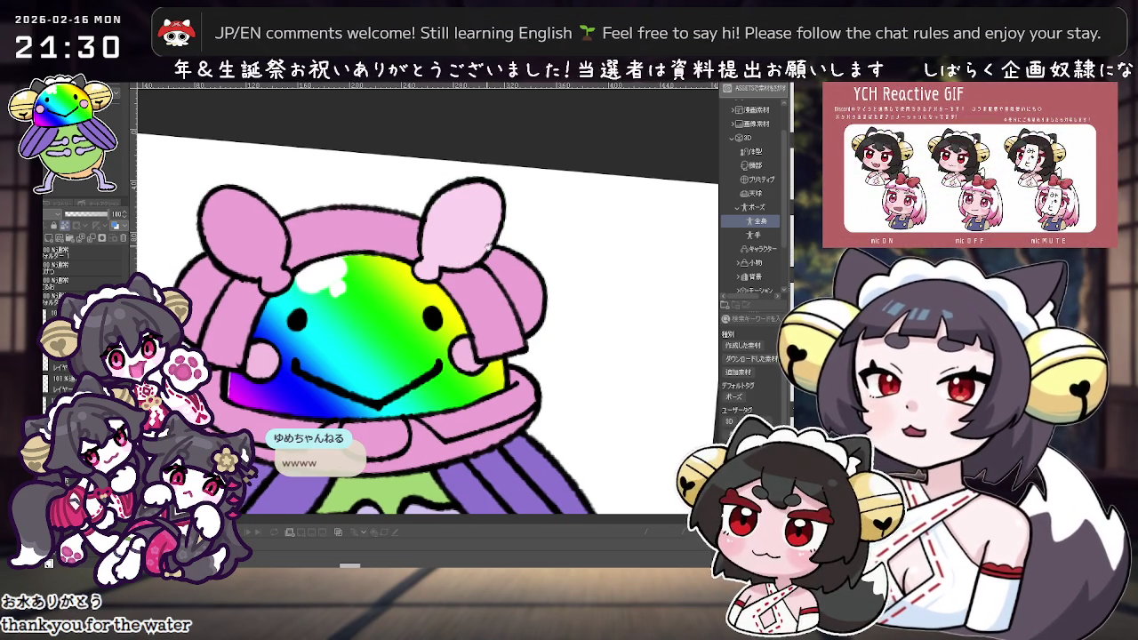
left_click_drag(488, 238, 560, 194)
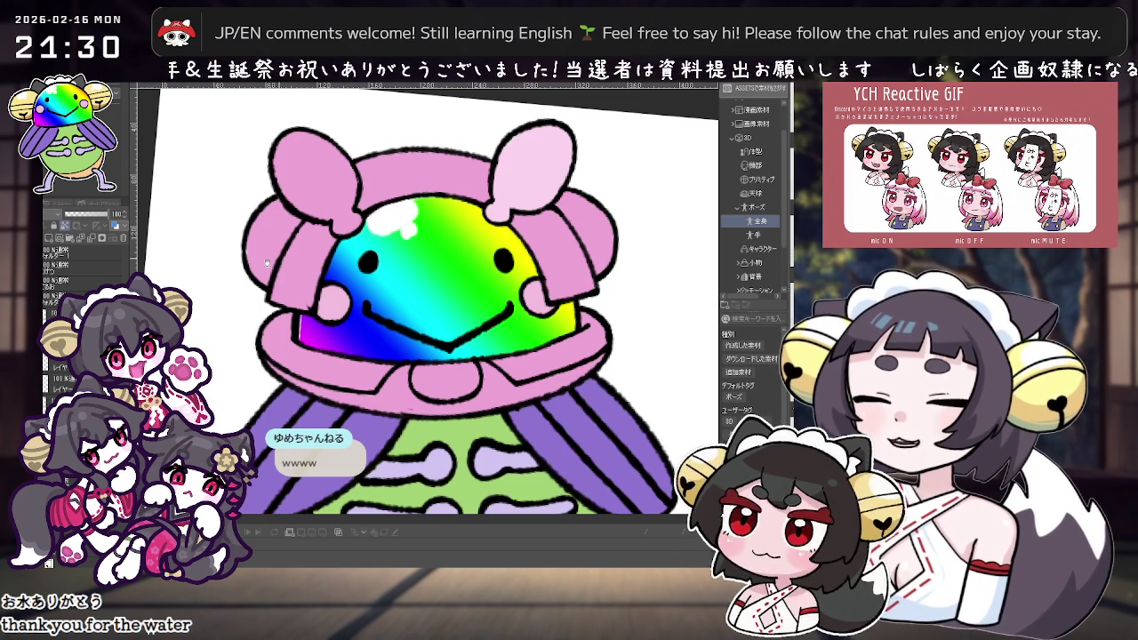
left_click_drag(221, 281, 259, 377)
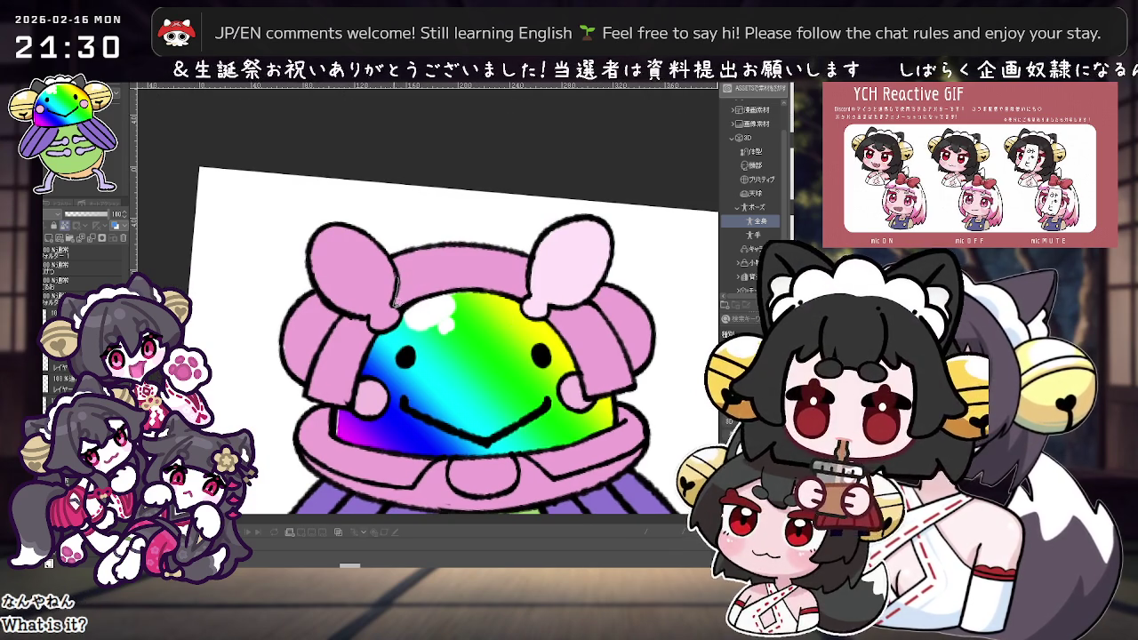
mouse_move(378, 312)
left_mouse_down()
mouse_move(311, 226)
mouse_move(543, 283)
mouse_move(453, 312)
mouse_move(574, 286)
mouse_move(500, 313)
mouse_move(462, 285)
left_mouse_up()
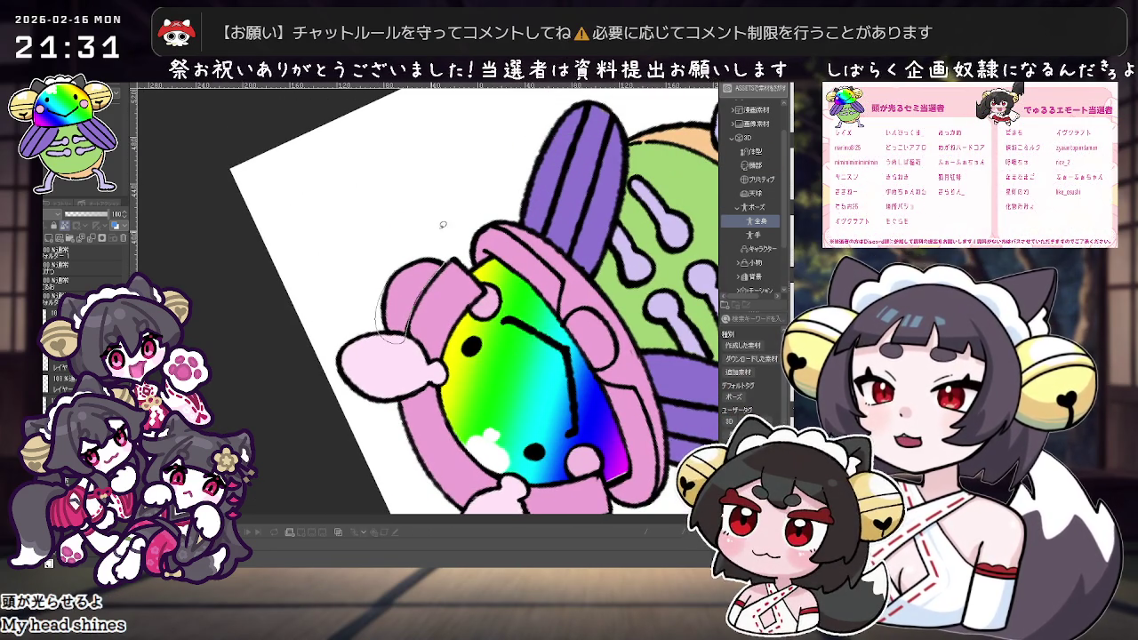
mouse_move(462, 284)
left_mouse_down()
mouse_move(540, 334)
mouse_move(585, 334)
left_mouse_up()
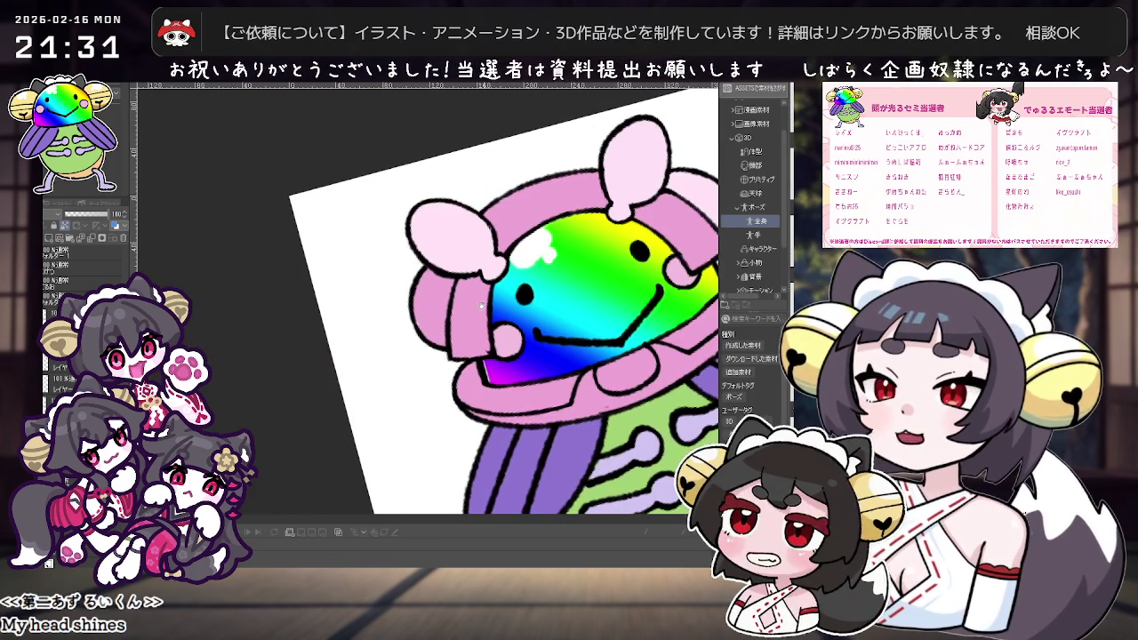
left_click_drag(452, 356, 590, 267)
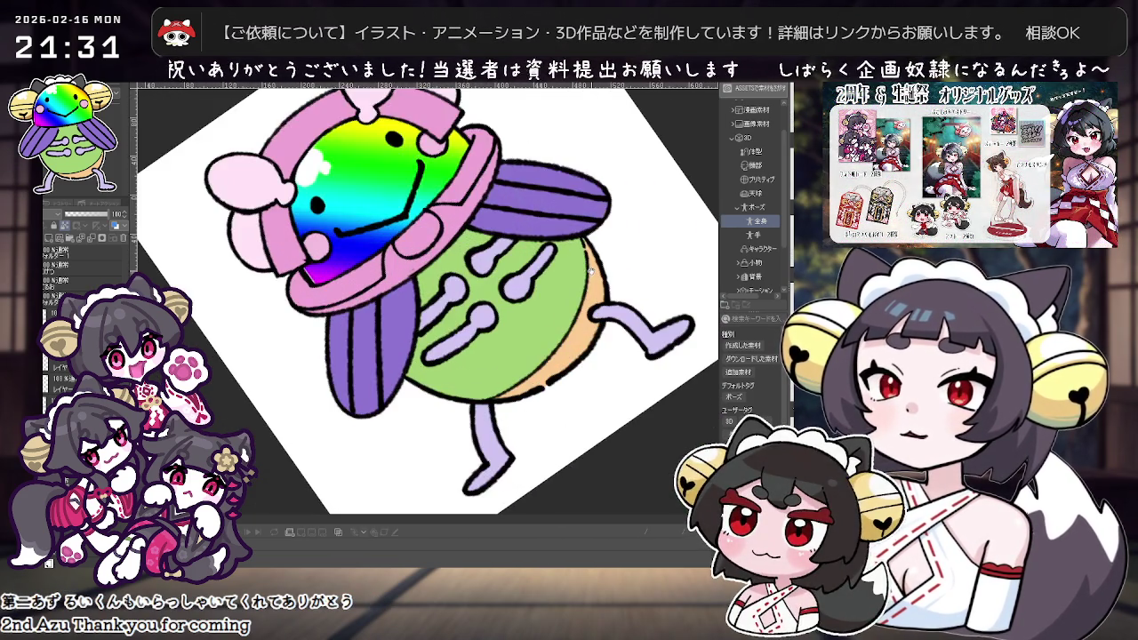
left_click_drag(588, 269, 595, 343)
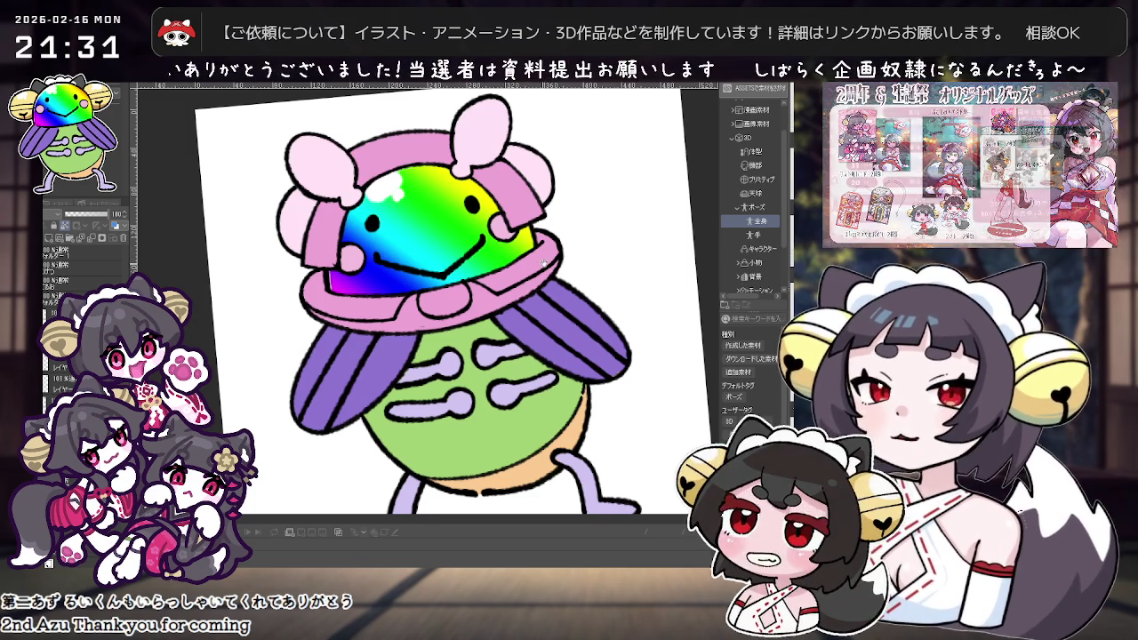
mouse_move(498, 302)
left_mouse_down()
mouse_move(579, 263)
mouse_move(578, 241)
left_mouse_up()
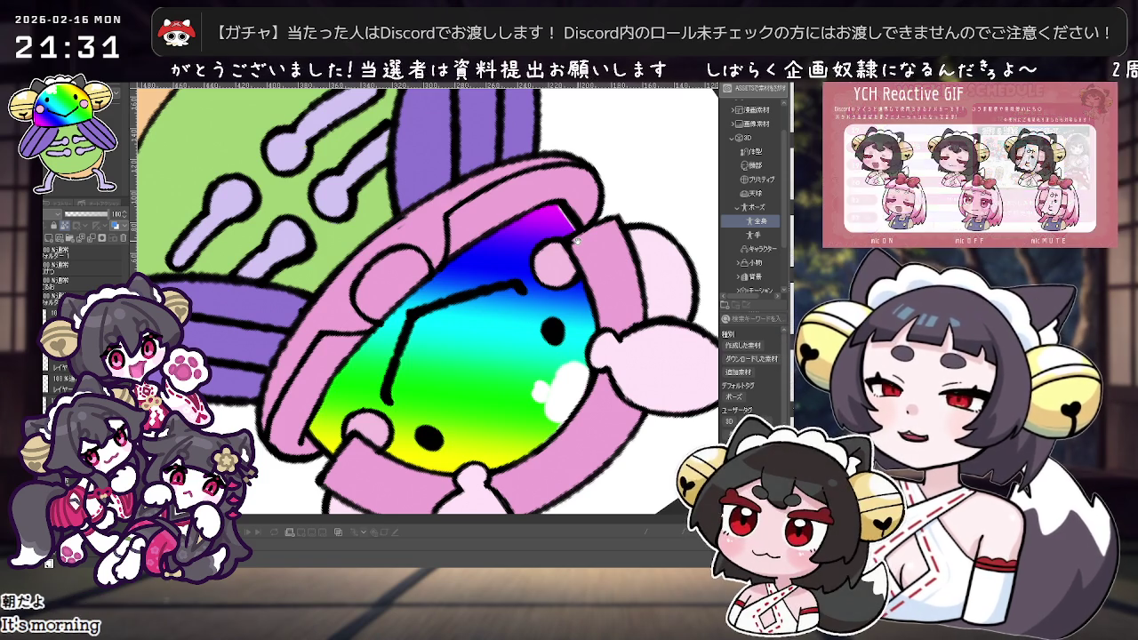
left_click_drag(577, 240, 431, 300)
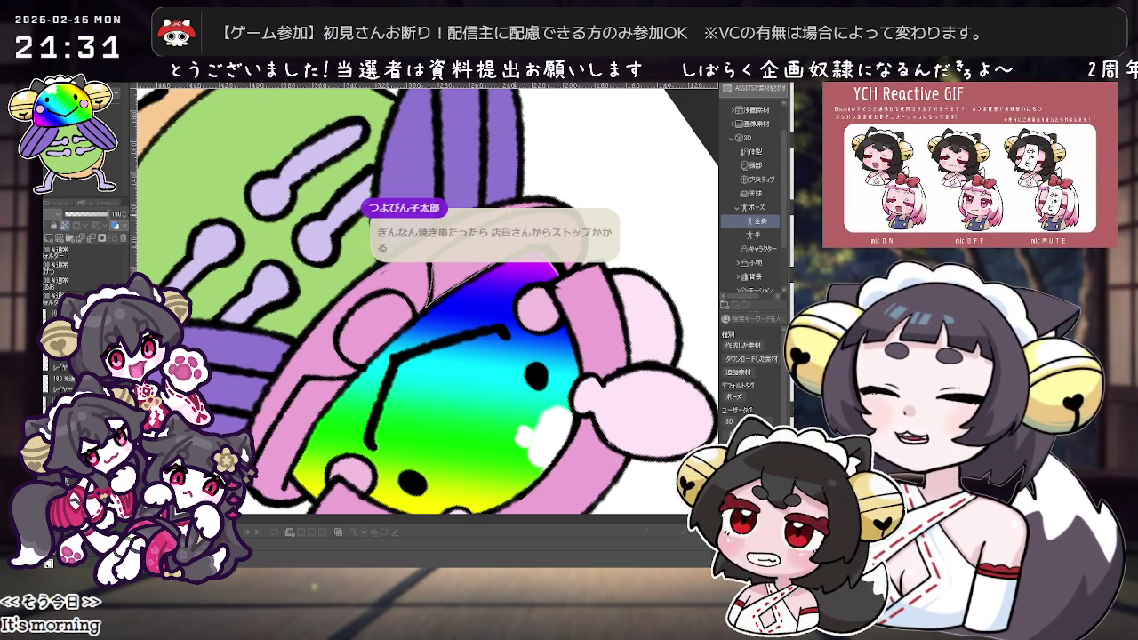
left_click_drag(430, 301, 417, 267)
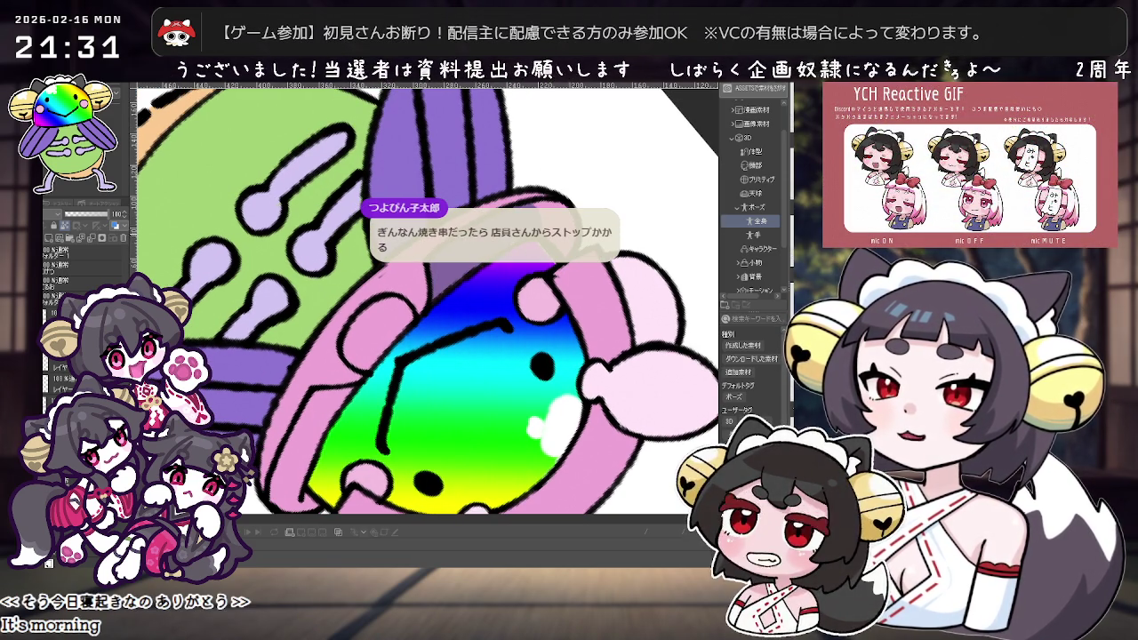
scroll(557, 292, "down", 5)
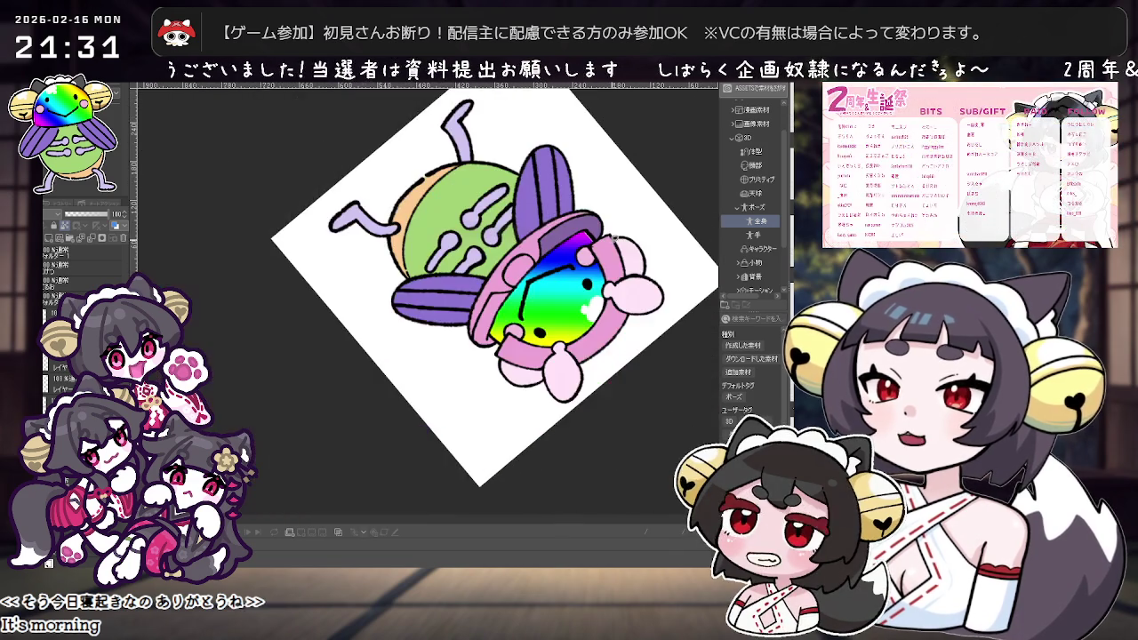
scroll(556, 292, "up", 5)
scroll(556, 292, "down", 3)
scroll(557, 292, "down", 3)
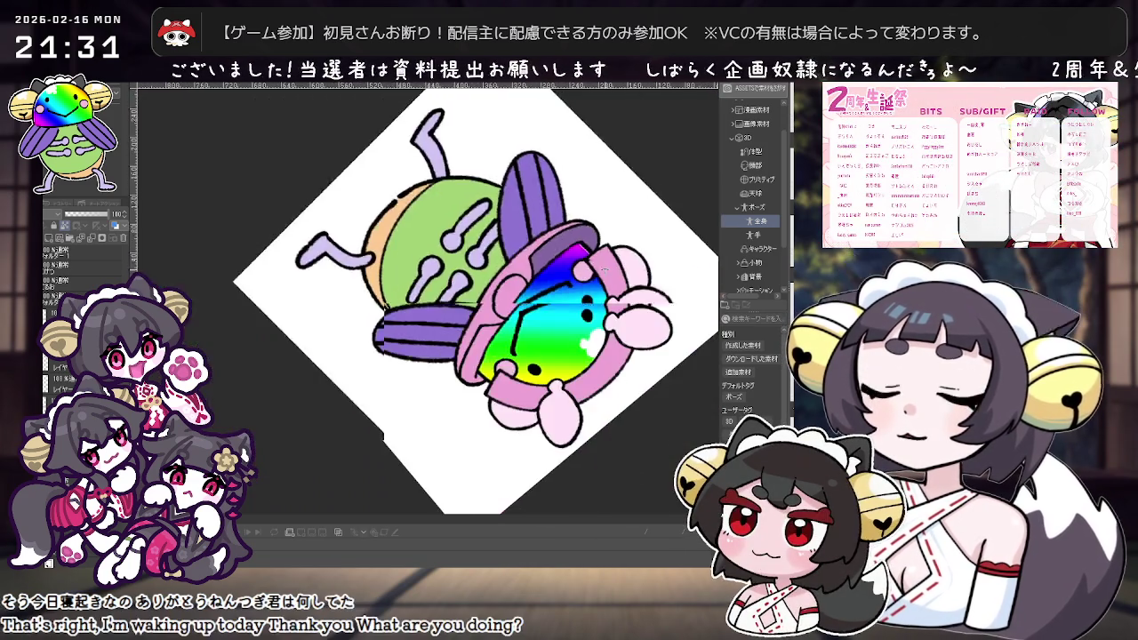
left_click_drag(557, 291, 424, 374)
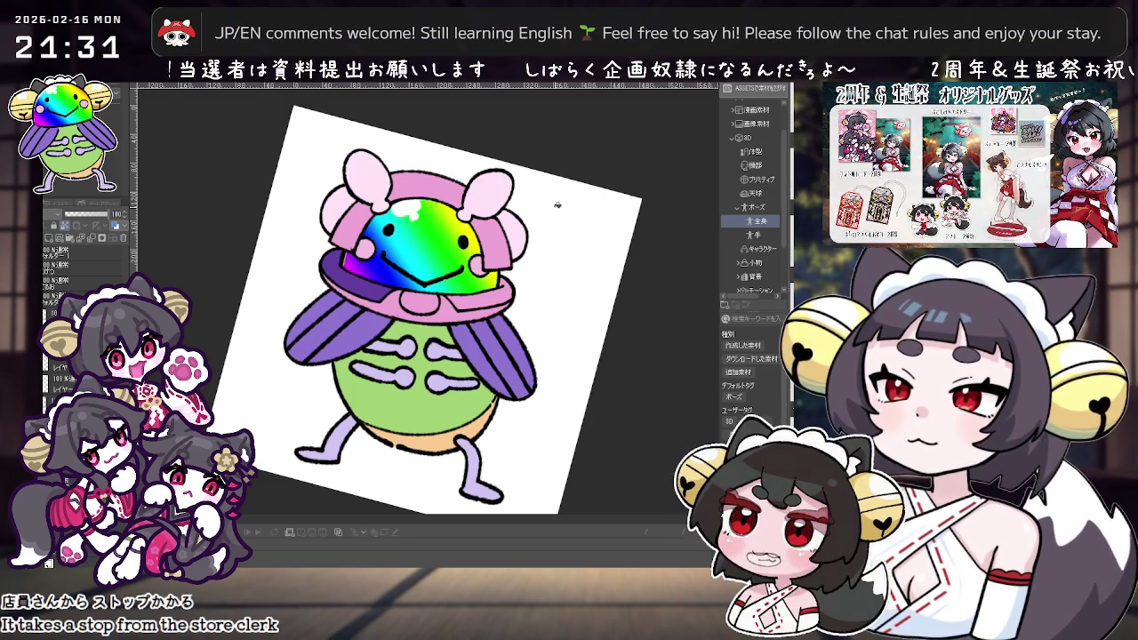
Outline a band along the hat brim's lower edge and fill it dark purple.
scroll(557, 206, "up", 2)
scroll(534, 266, "up", 2)
scroll(520, 311, "up", 1)
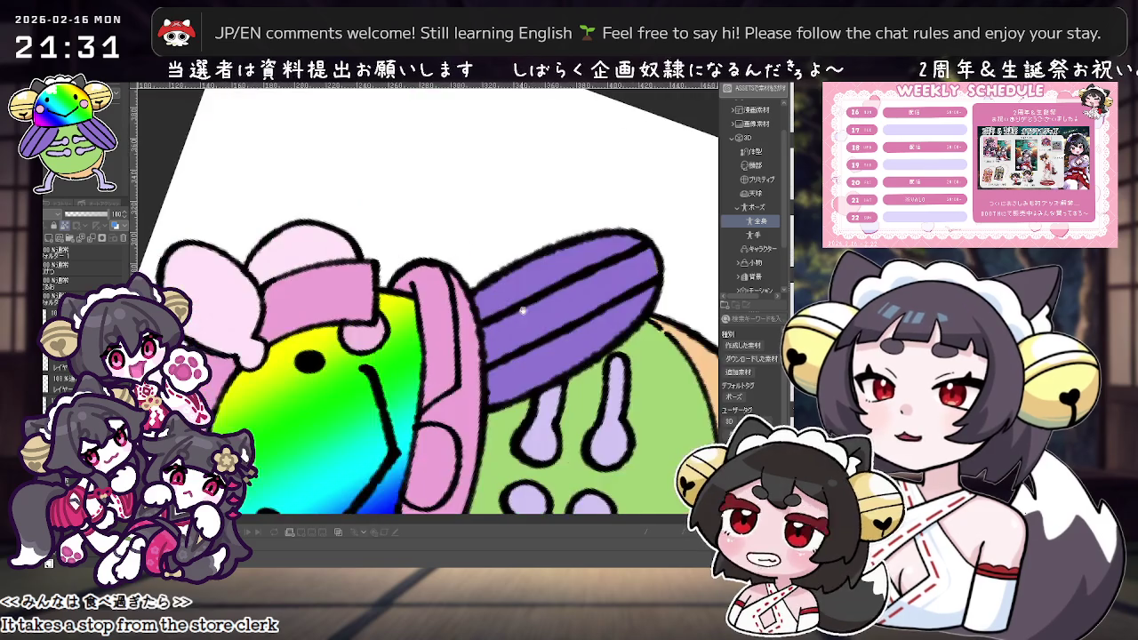
key("minus")
key("minus")
key("minus")
key("minus")
key("minus")
key("minus")
key("minus")
key("minus")
key("minus")
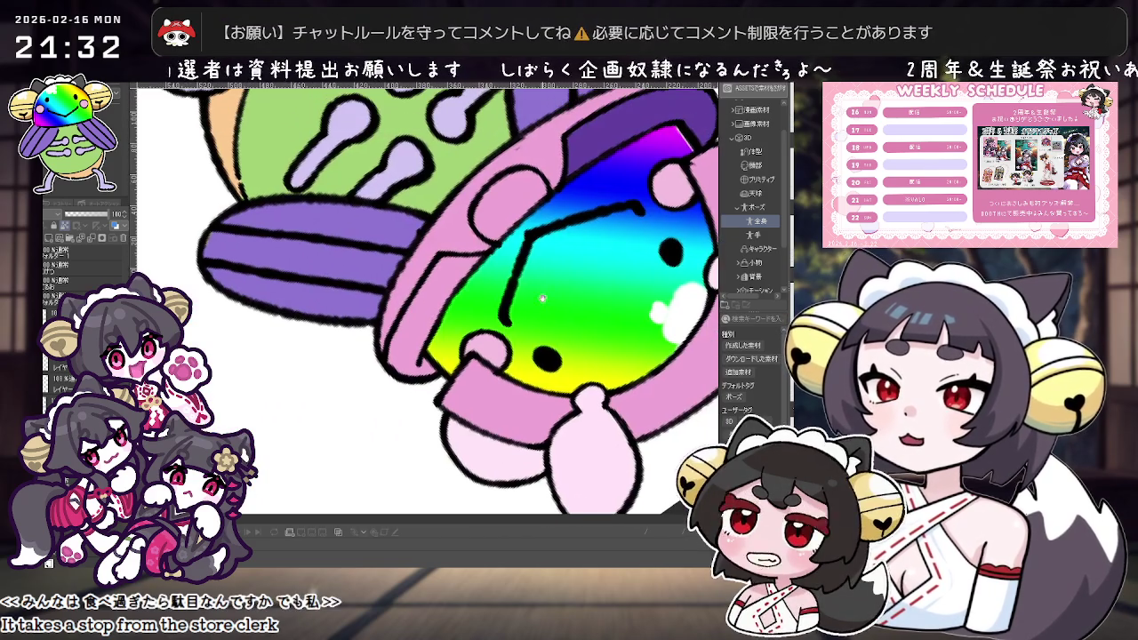
mouse_move(419, 282)
left_mouse_down()
mouse_move(393, 343)
mouse_move(419, 375)
left_mouse_up()
left_click_drag(466, 276, 455, 267)
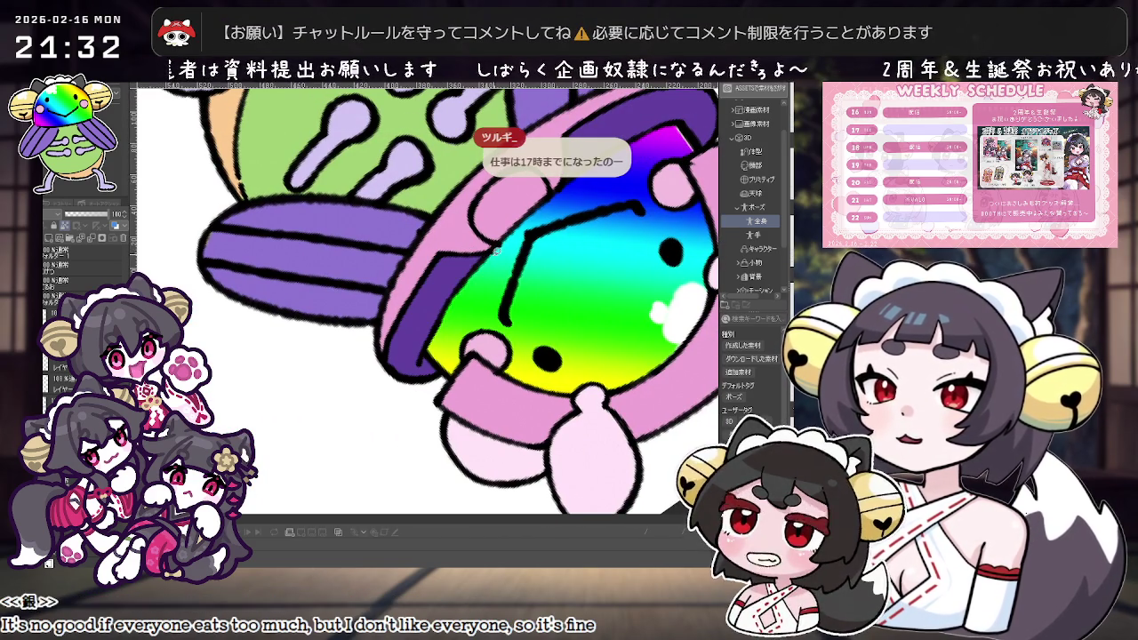
Rotate the view back so the mascot stands upright and zoom on the brim.
scroll(610, 251, "down", 2)
scroll(610, 252, "down", 1)
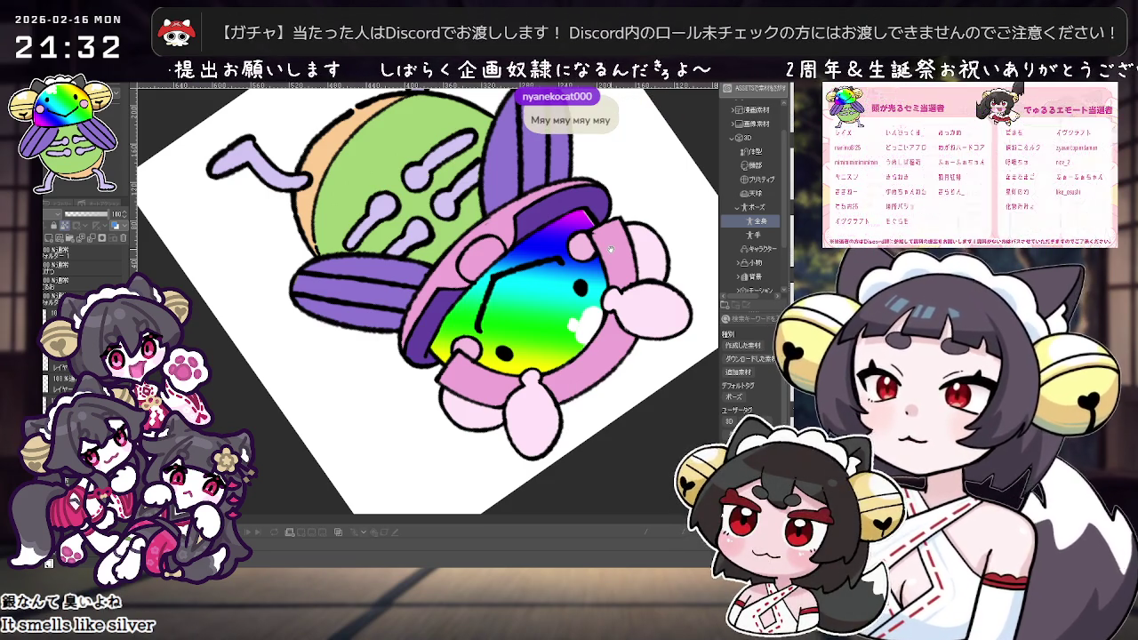
key("minus")
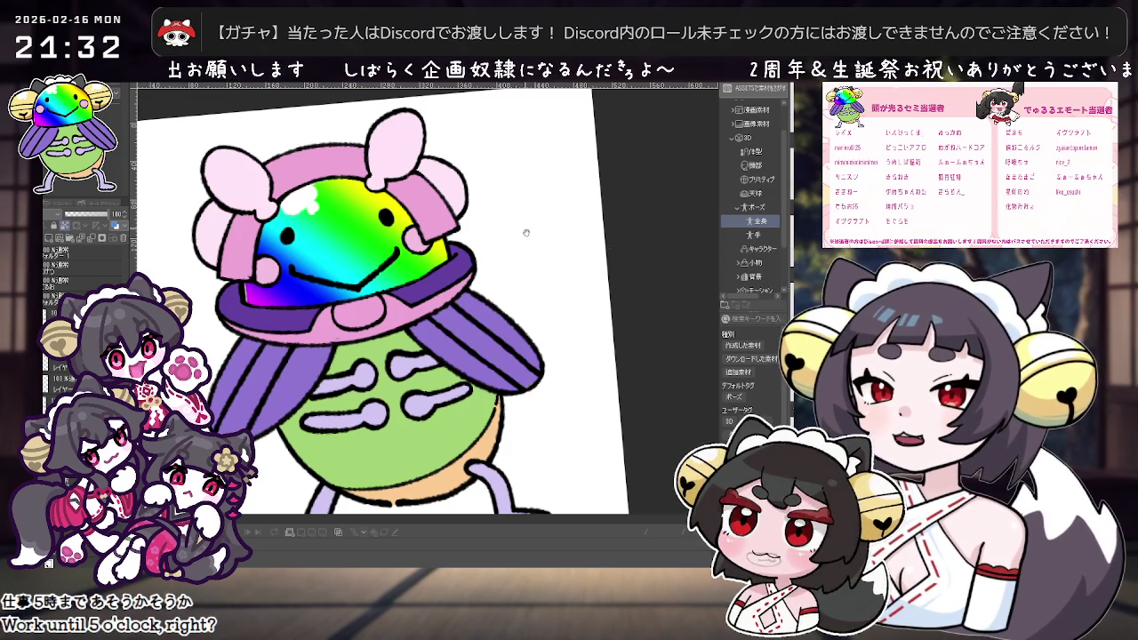
scroll(524, 229, "down", 3)
key("minus")
scroll(508, 357, "up", 5)
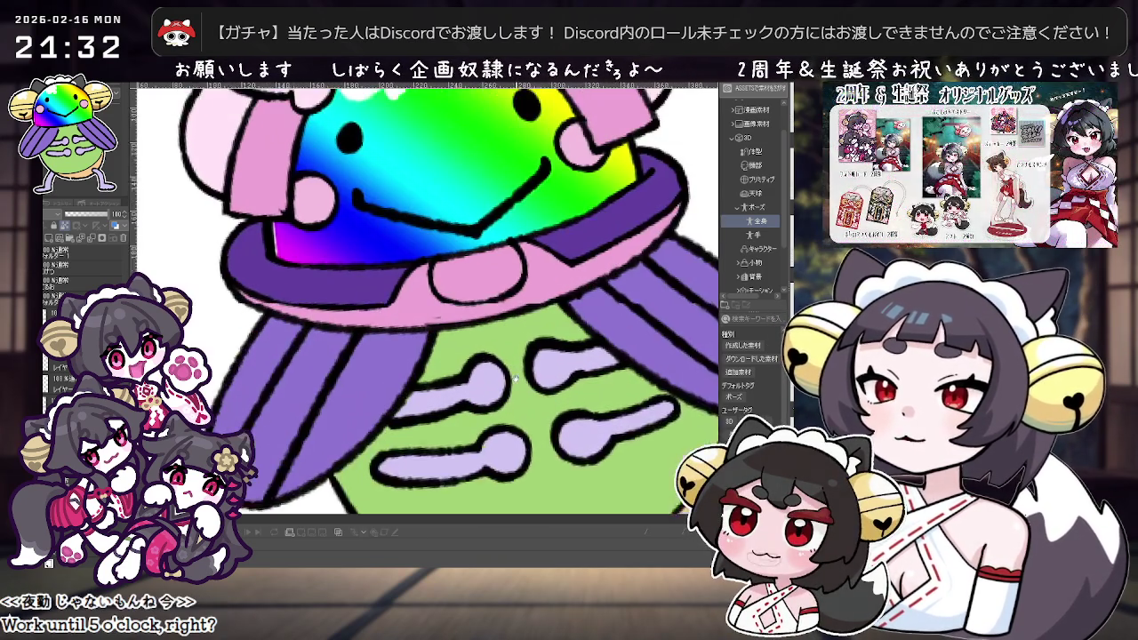
Outline an oval badge at the brim's centre and fill it dark purple.
left_click_drag(534, 281, 454, 313)
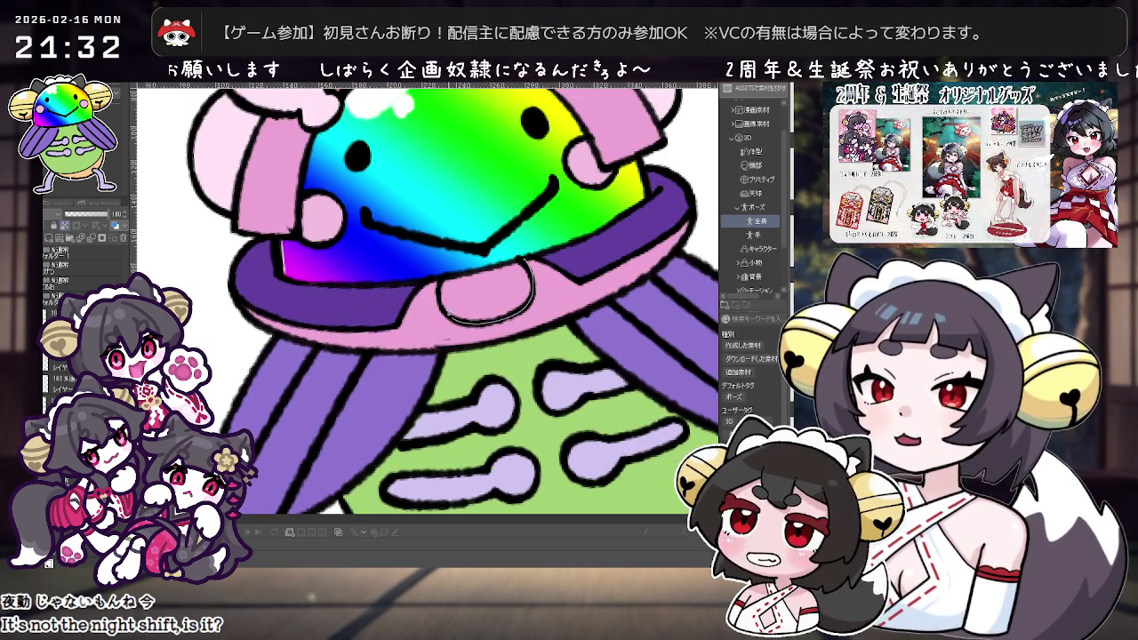
left_click_drag(449, 274, 447, 265)
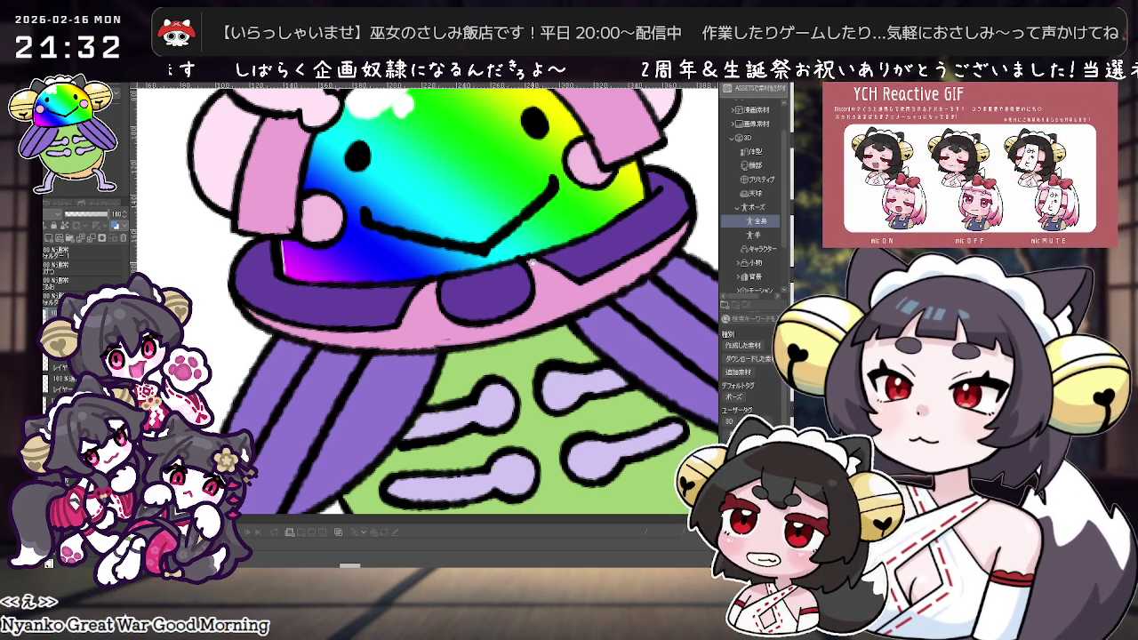
left_click_drag(539, 249, 478, 285)
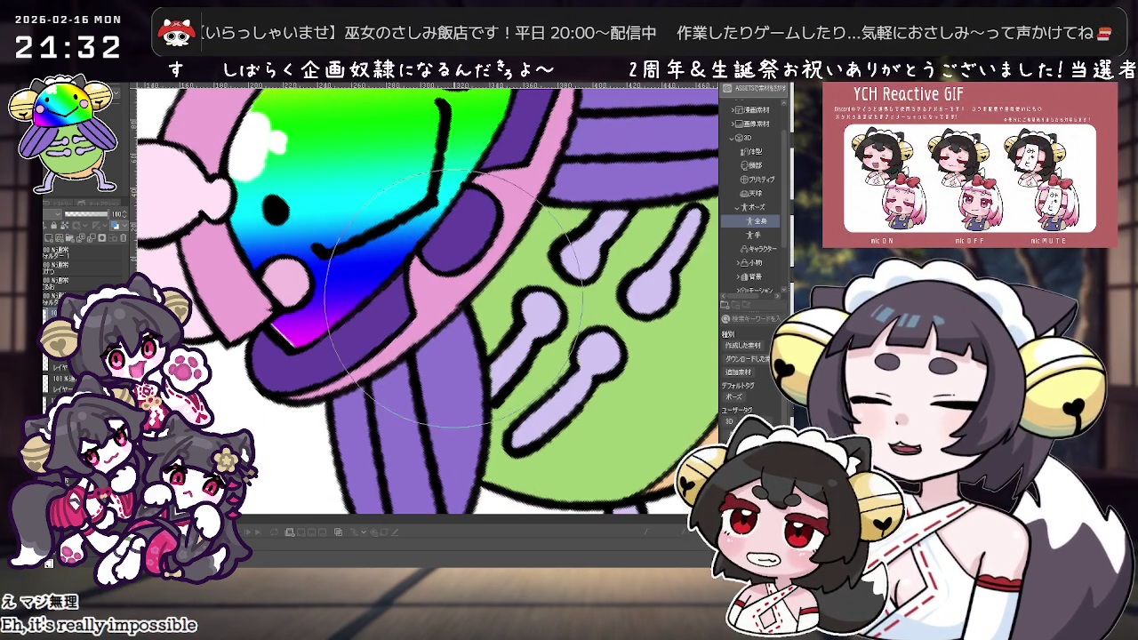
Paint a pink flower on the purple badge.
key("ctrl+0")
left_click_drag(612, 227, 629, 311)
scroll(622, 240, "up", 2)
scroll(624, 245, "up", 2)
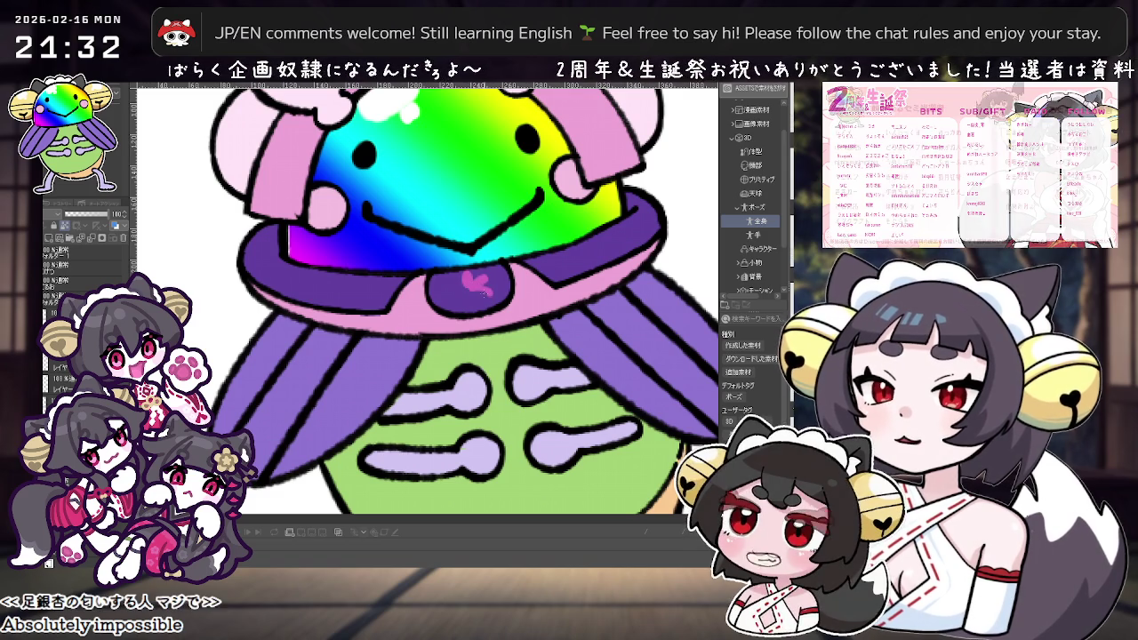
mouse_move(462, 277)
left_mouse_down()
mouse_move(480, 301)
mouse_move(490, 286)
left_mouse_up()
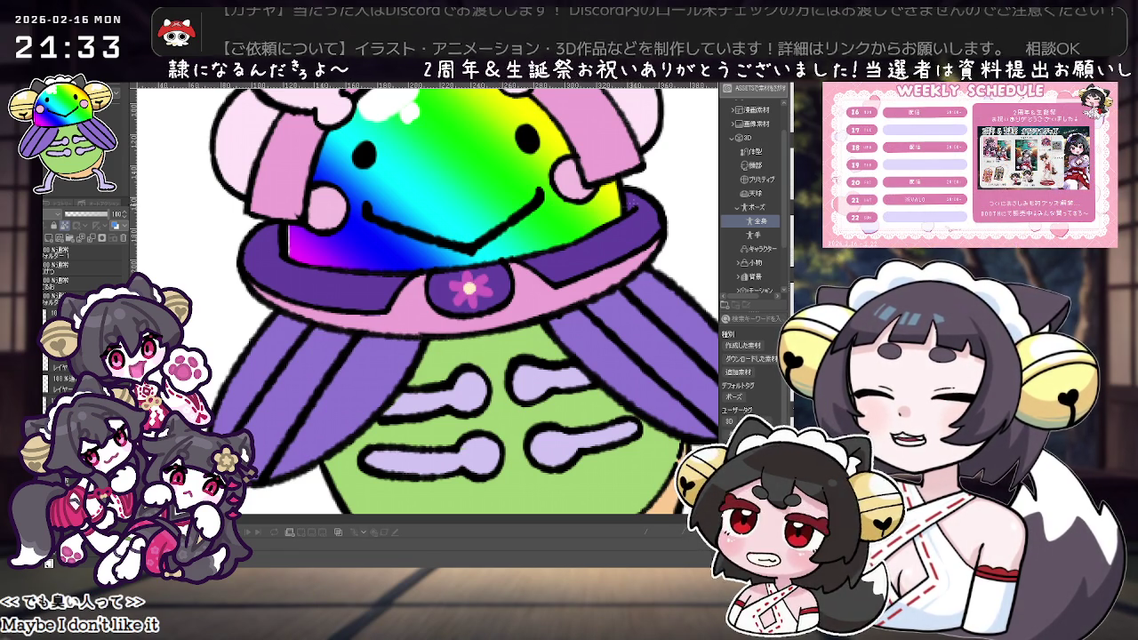
key("ctrl+minus")
key("ctrl+plus")
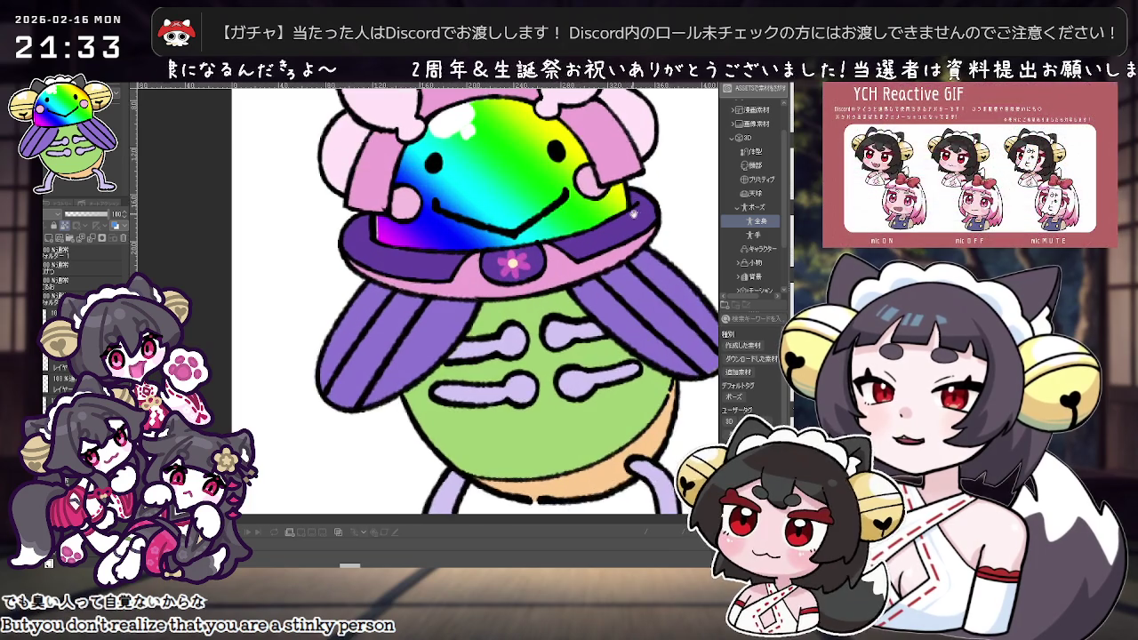
key("ctrl+plus")
key("ctrl+minus")
key("ctrl+minus")
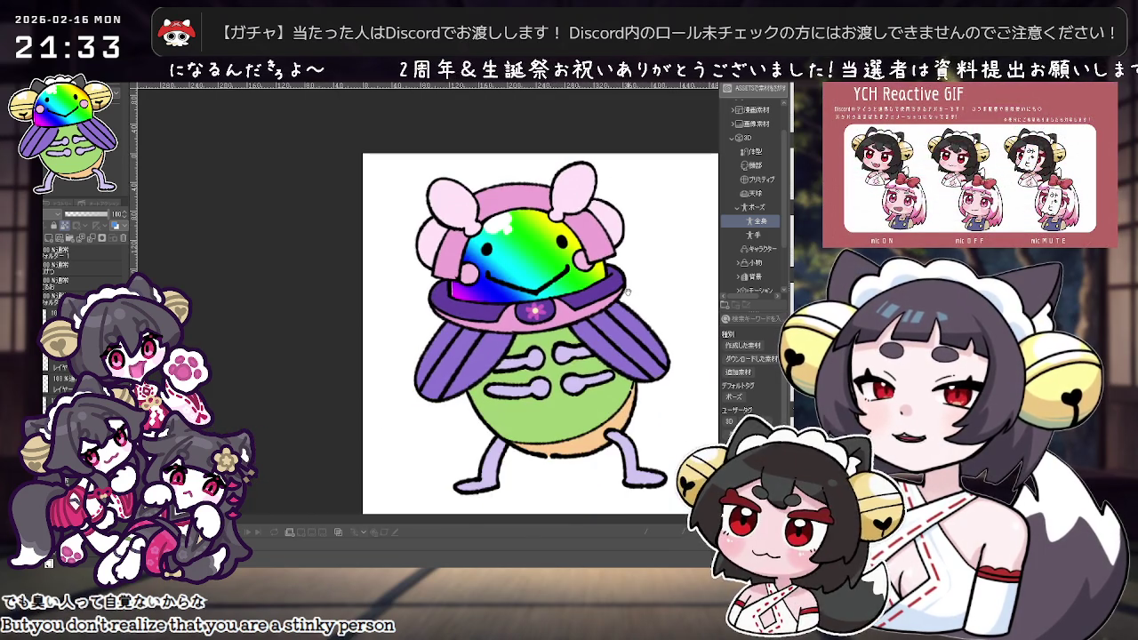
key("ctrl+plus")
key("ctrl+plus")
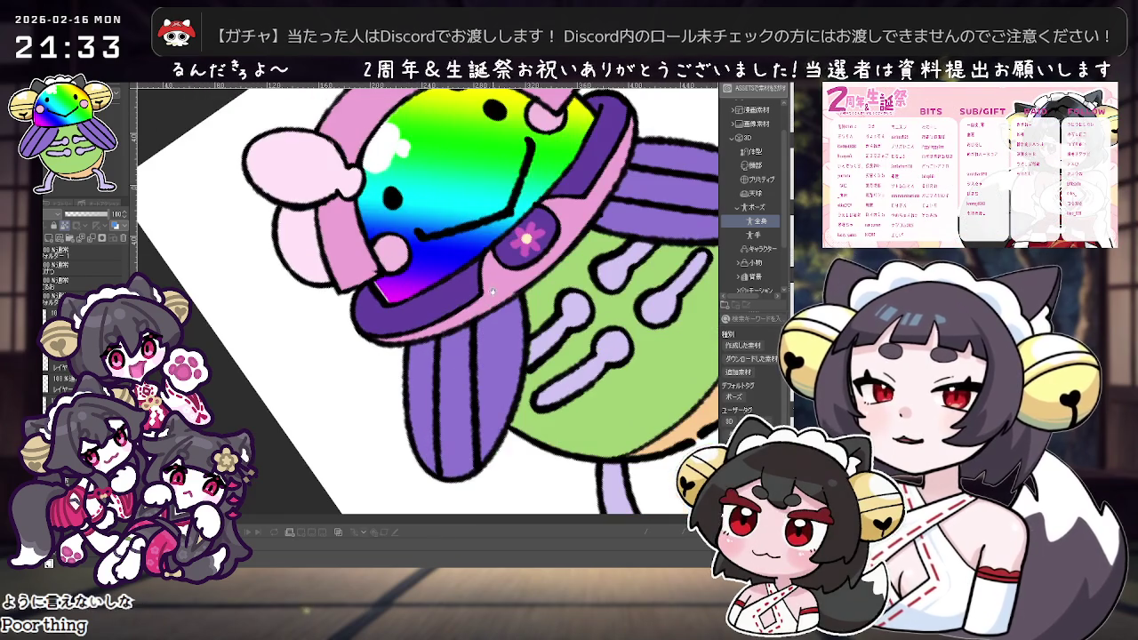
left_click_drag(422, 347, 484, 255)
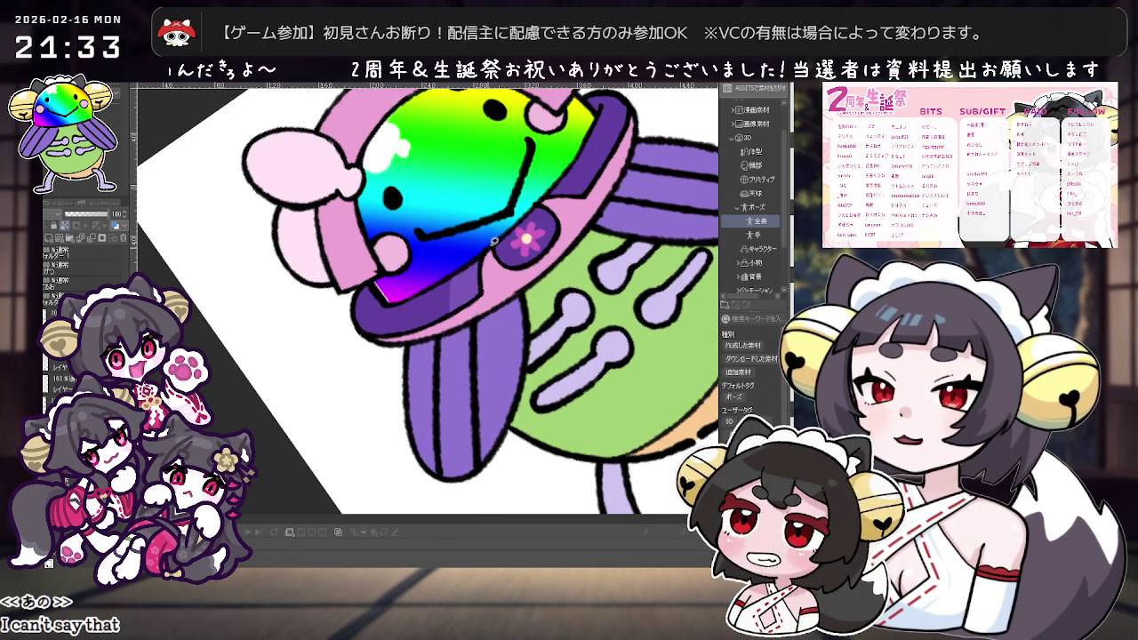
left_click_drag(456, 307, 620, 202)
mouse_move(640, 255)
left_mouse_down()
mouse_move(565, 289)
mouse_move(534, 216)
left_mouse_up()
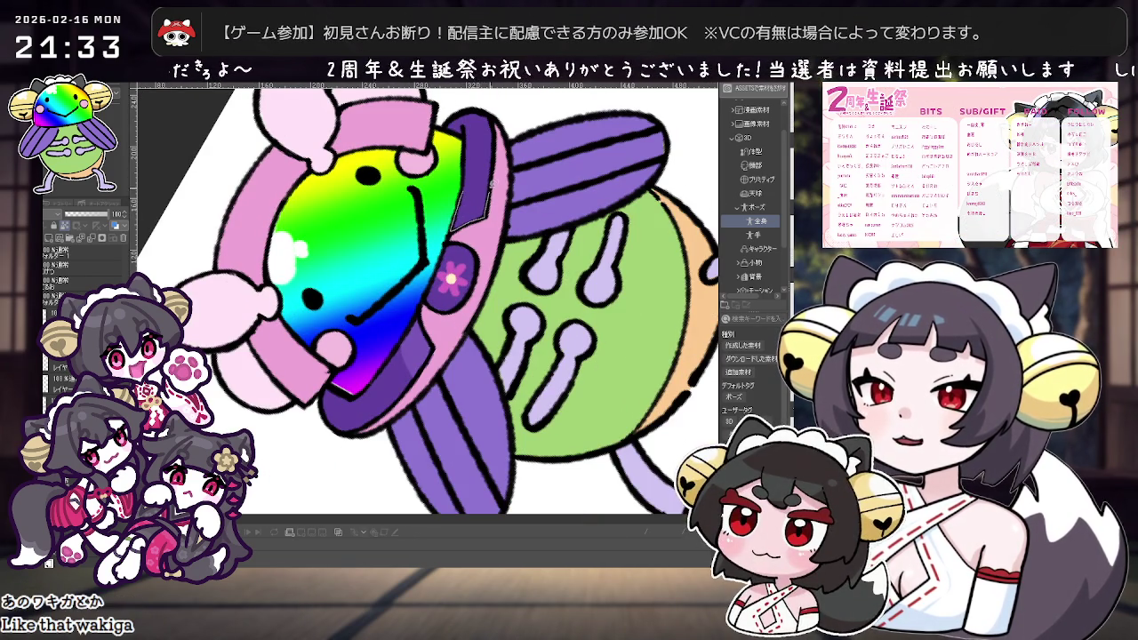
mouse_move(491, 185)
left_mouse_down()
mouse_move(580, 195)
mouse_move(563, 264)
left_mouse_up()
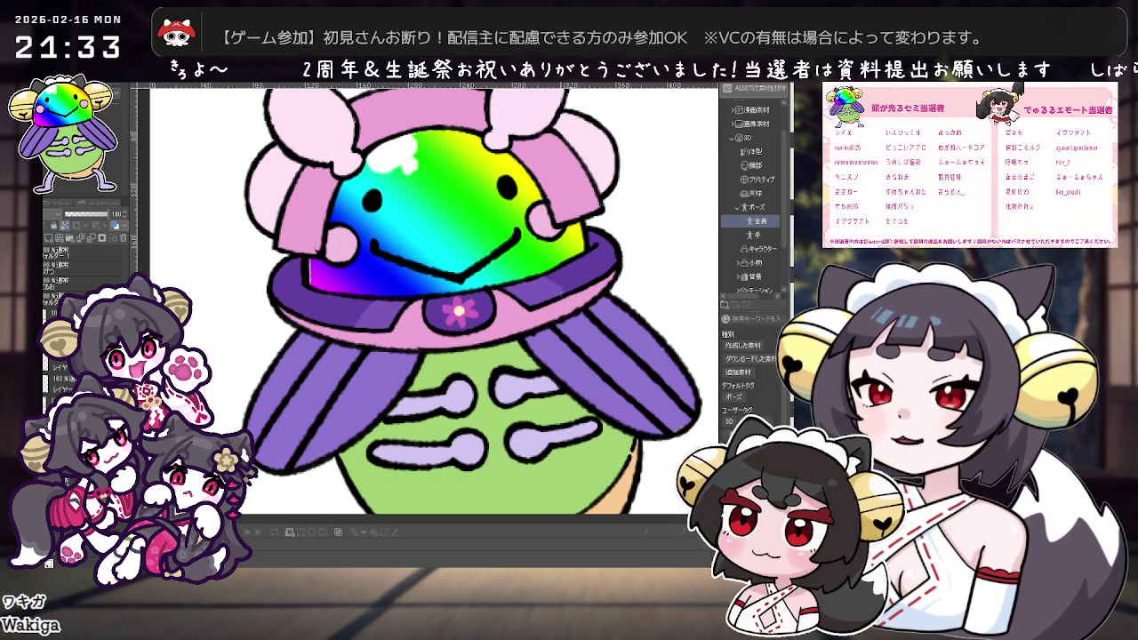
left_click_drag(607, 274, 429, 284)
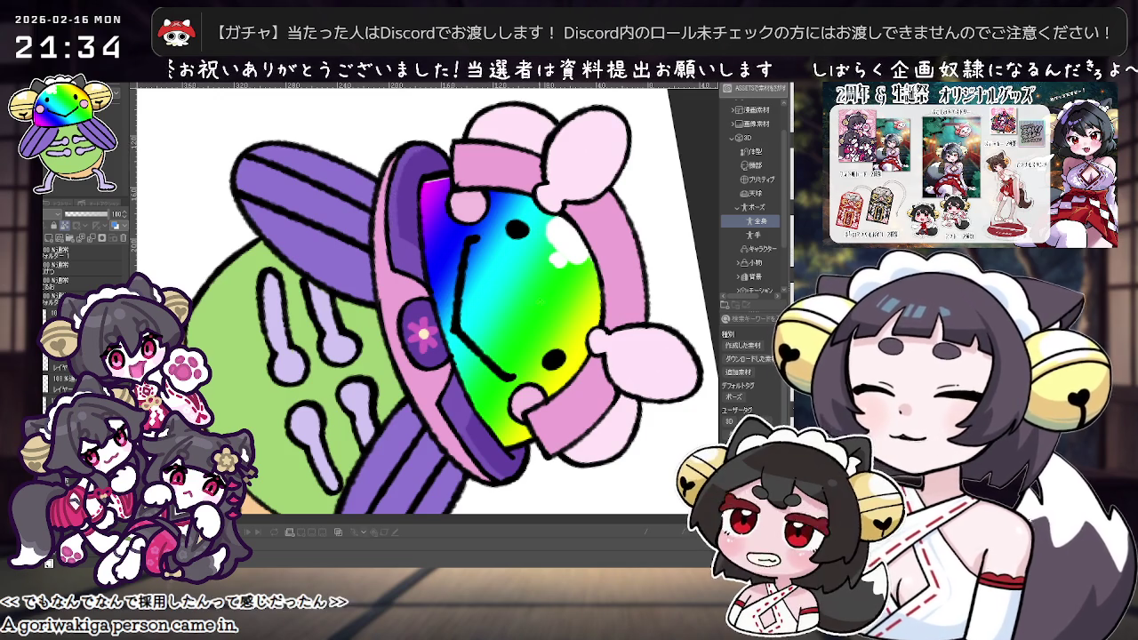
key("minus")
key("minus")
key("minus")
key("minus")
key("minus")
key("minus")
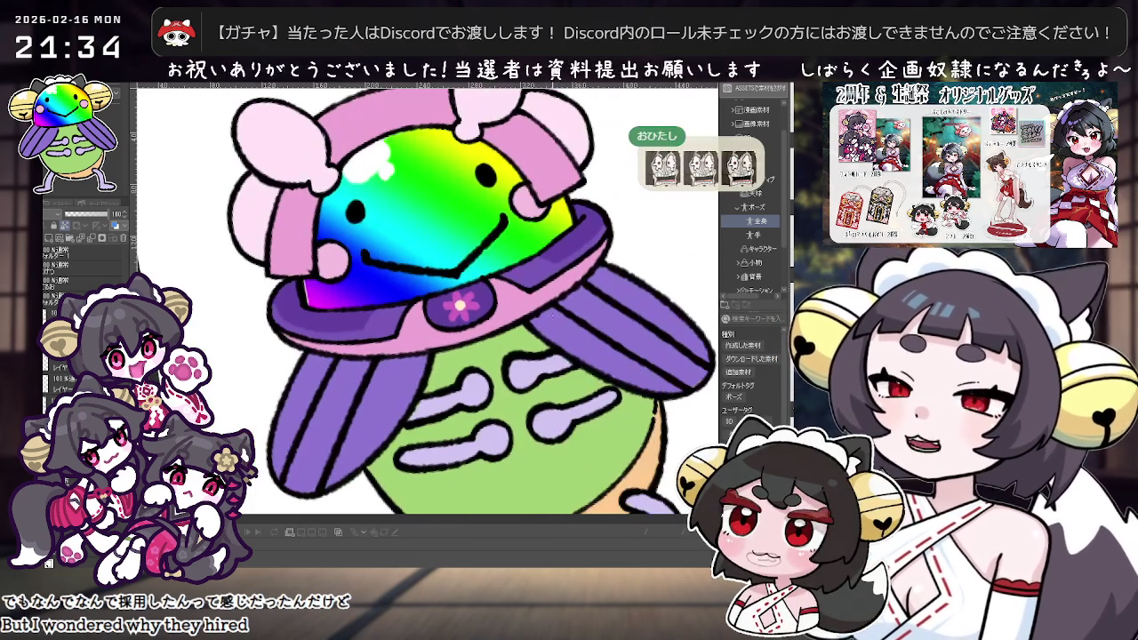
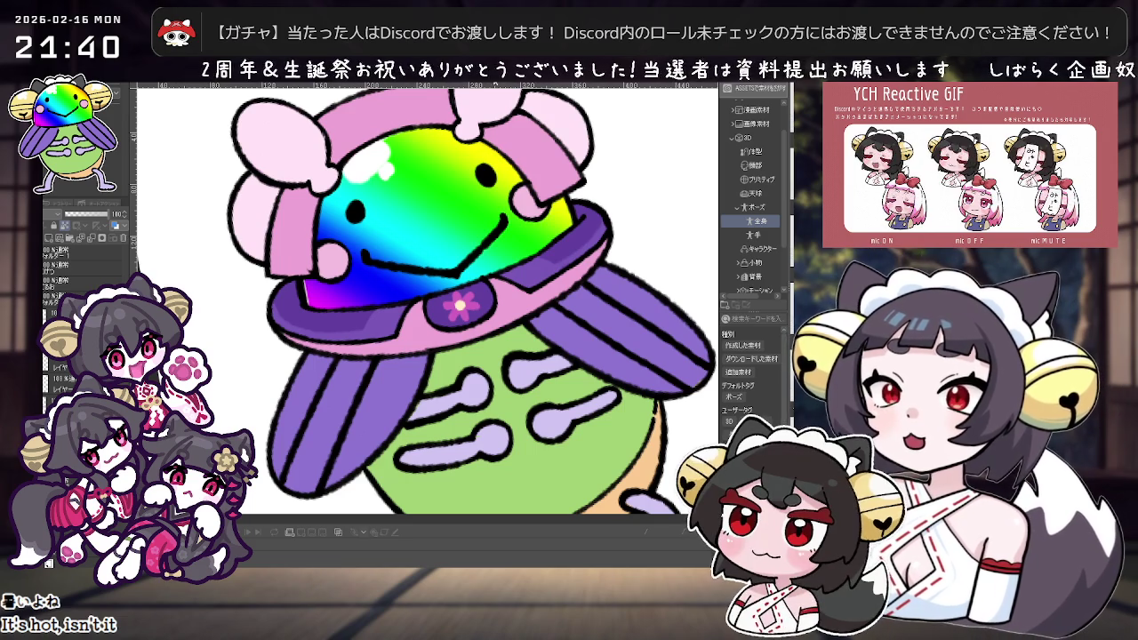
Shade the bow's ear bases with darker pink, tilting the view as needed.
mouse_move(544, 370)
left_mouse_down()
mouse_move(525, 391)
mouse_move(386, 399)
left_mouse_up()
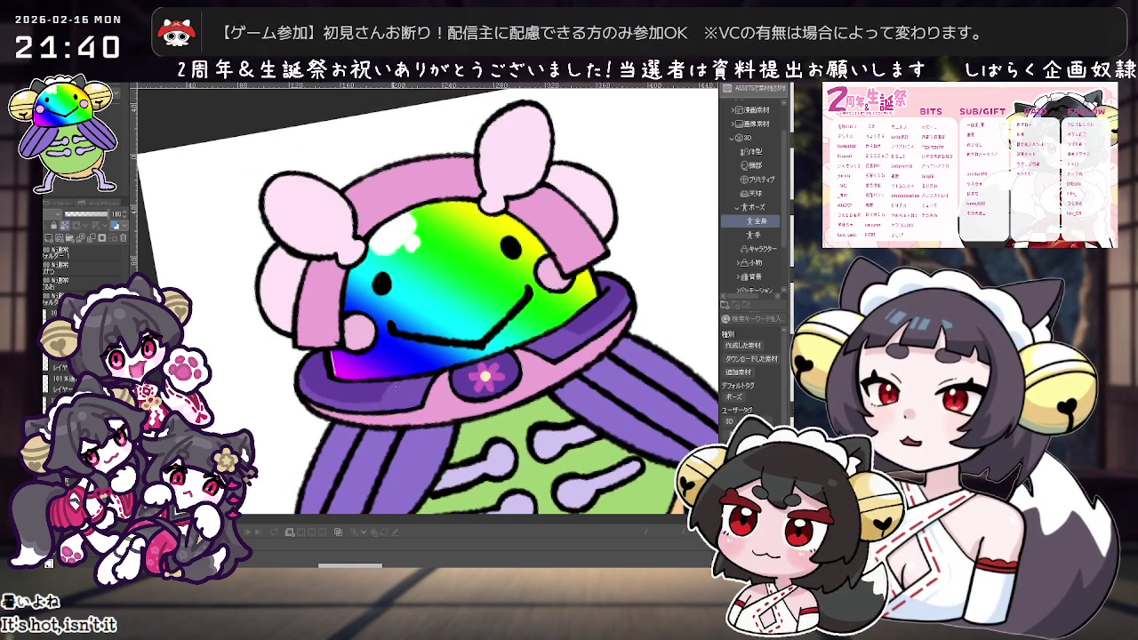
scroll(635, 256, "down", 1)
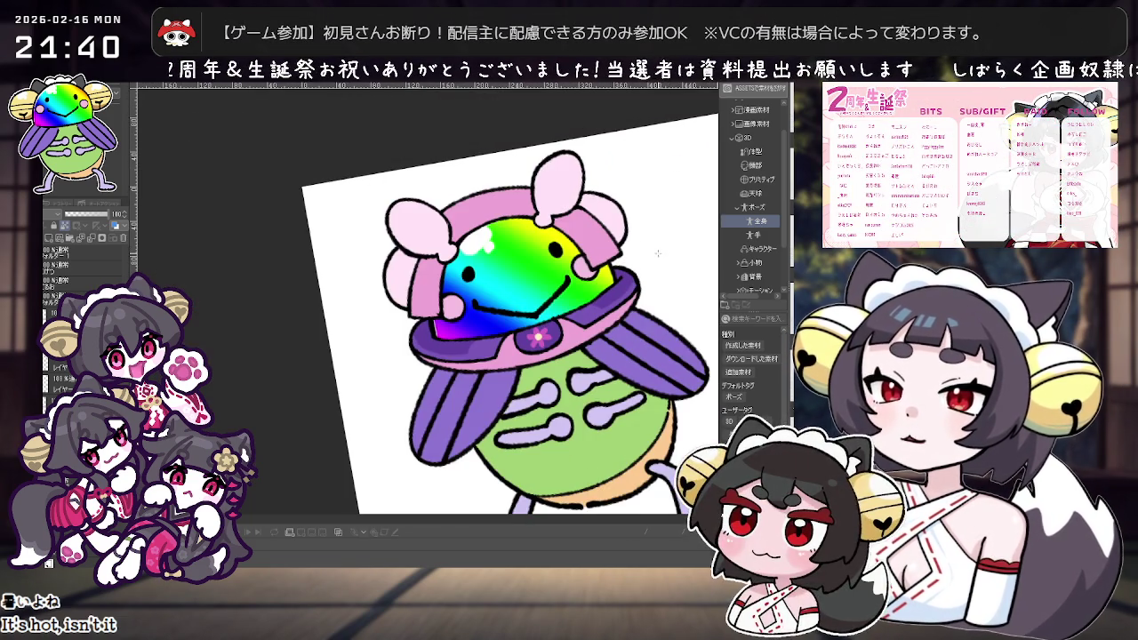
scroll(662, 259, "down", 1)
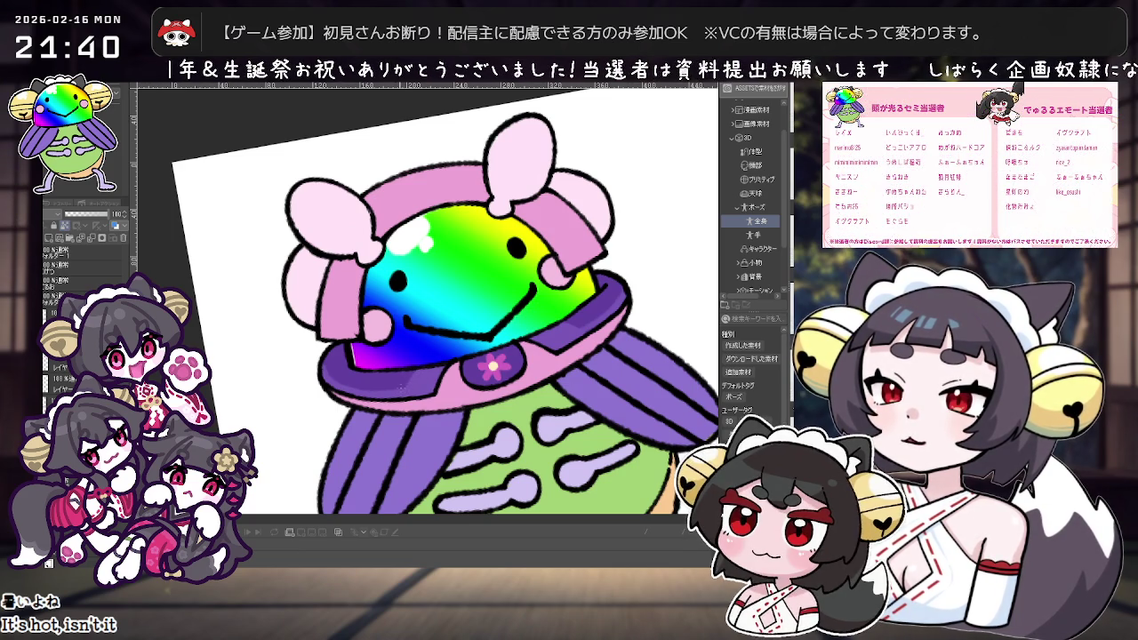
scroll(651, 254, "down", 2)
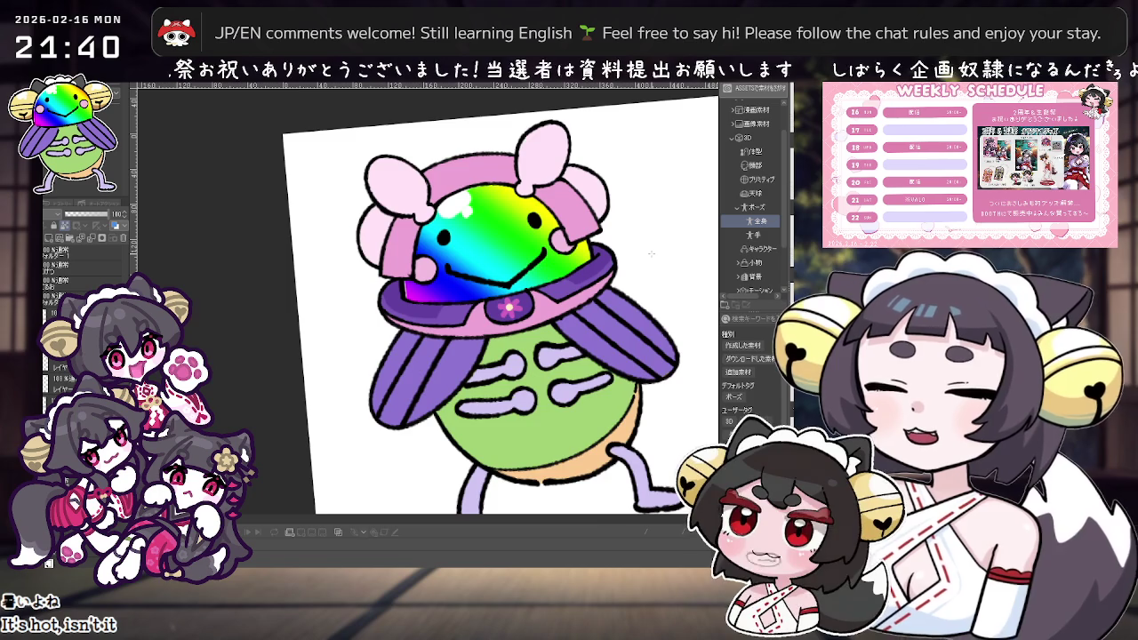
scroll(650, 254, "up", 1)
scroll(623, 251, "up", 1)
scroll(578, 246, "up", 1)
scroll(537, 242, "up", 1)
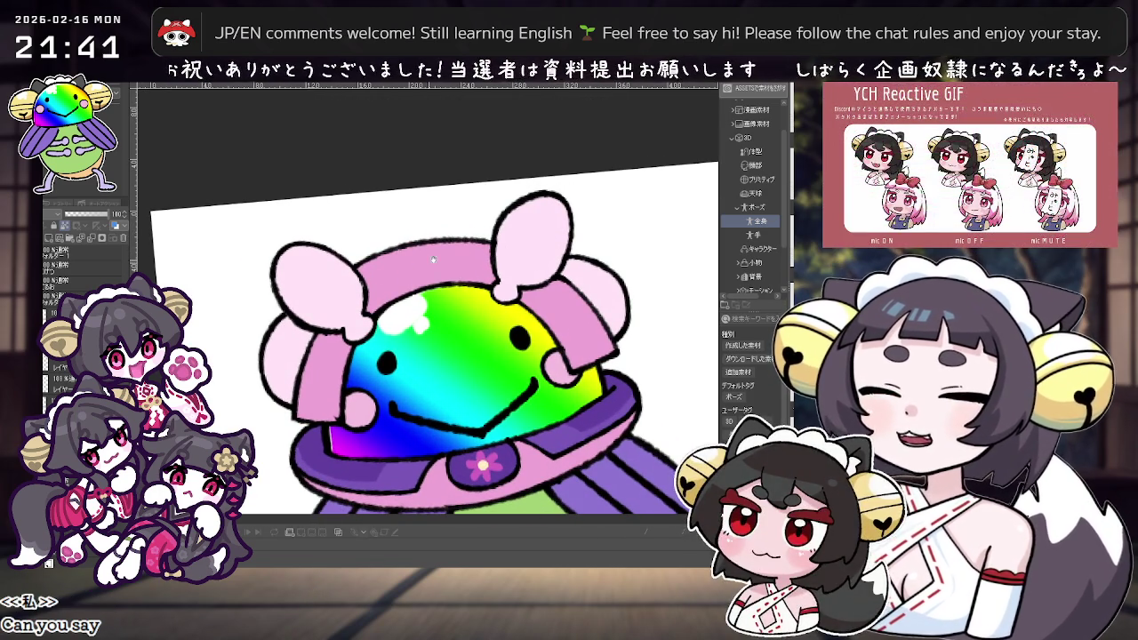
scroll(540, 258, "up", 1)
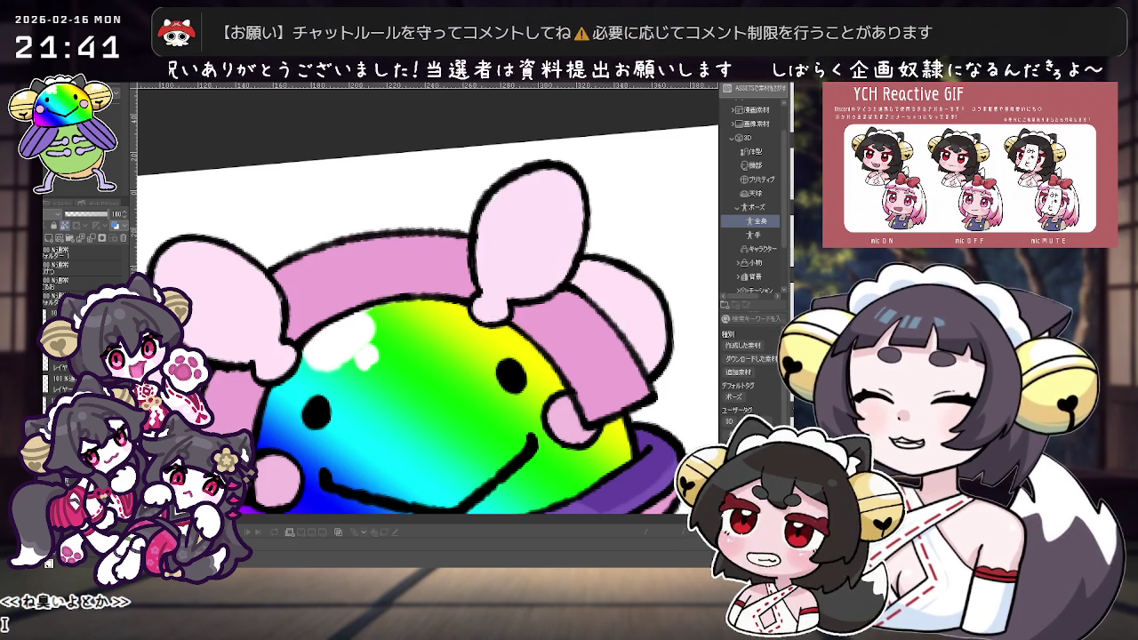
left_click_drag(499, 294, 494, 304)
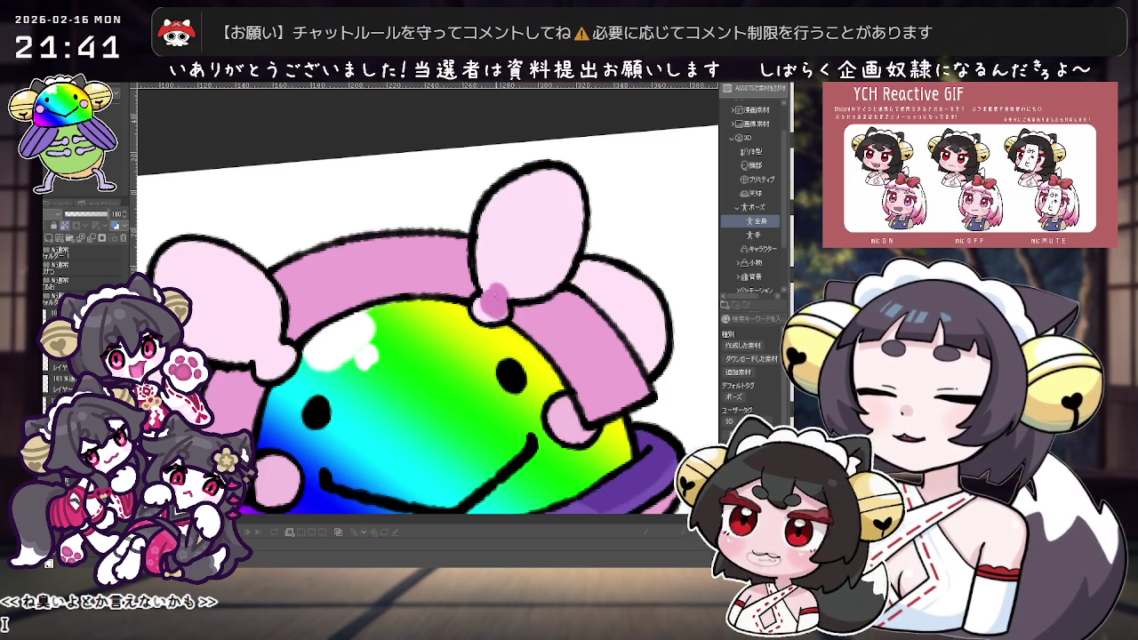
left_click_drag(494, 293, 473, 353)
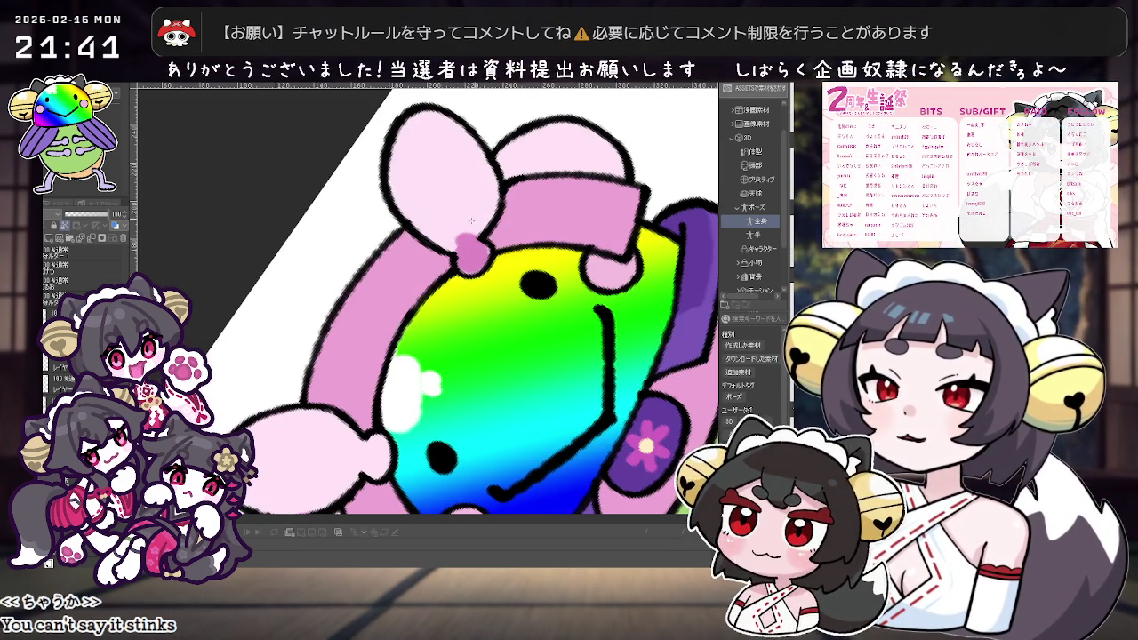
left_click_drag(451, 240, 471, 222)
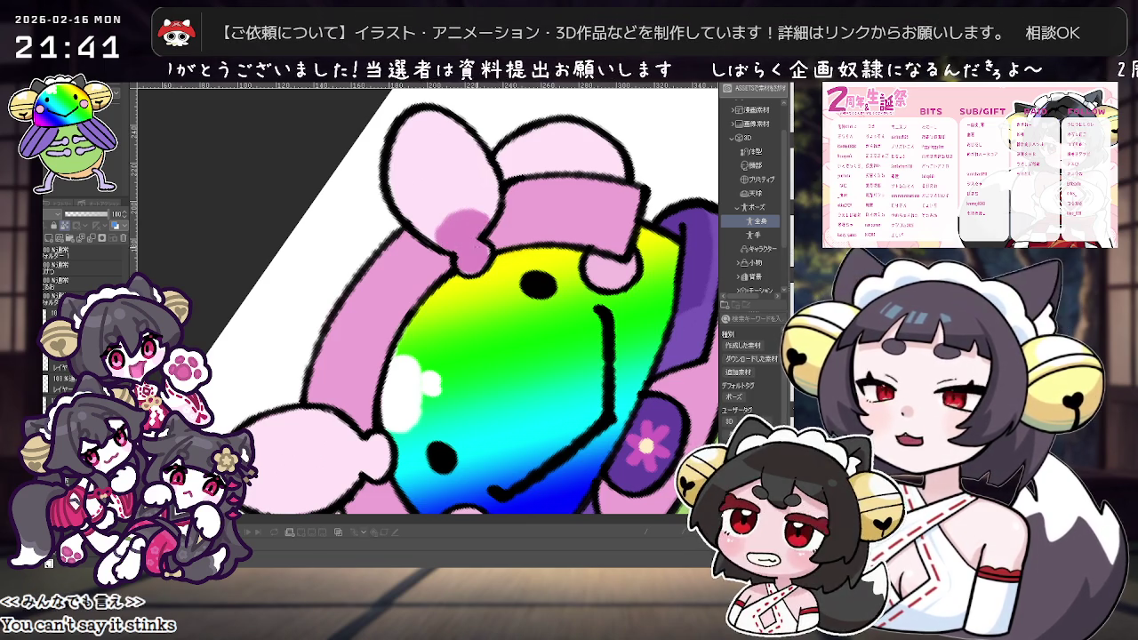
Try a darker pink ring on the bow's top ear, undoing attempts to redraw it.
left_click_drag(480, 252, 618, 158)
scroll(618, 158, "down", 3)
scroll(613, 163, "down", 1)
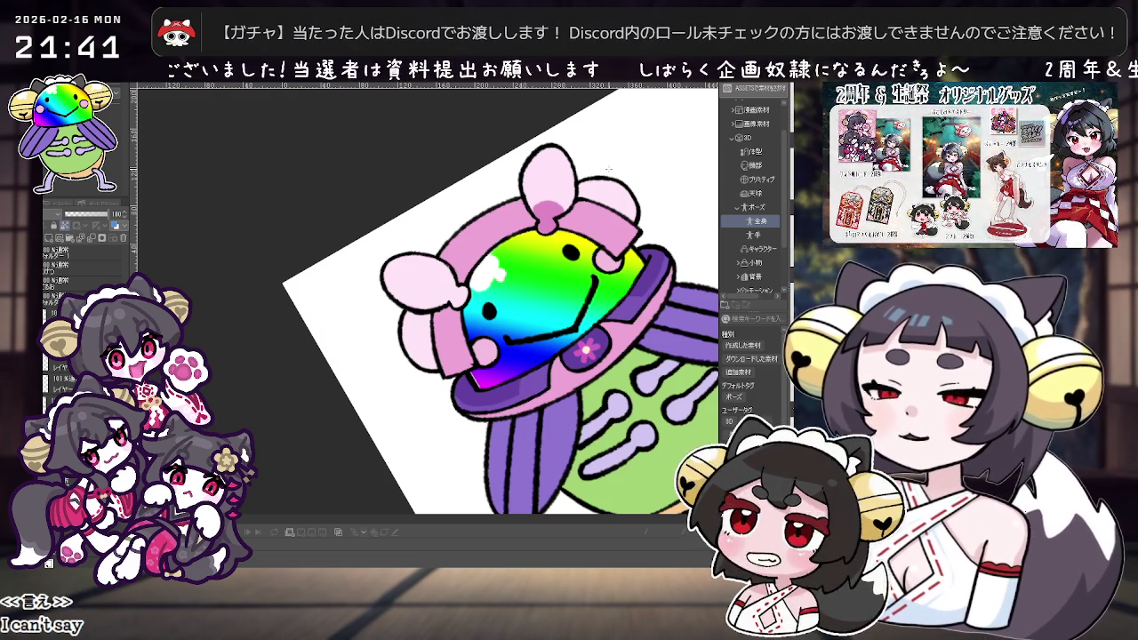
key("asciicircum")
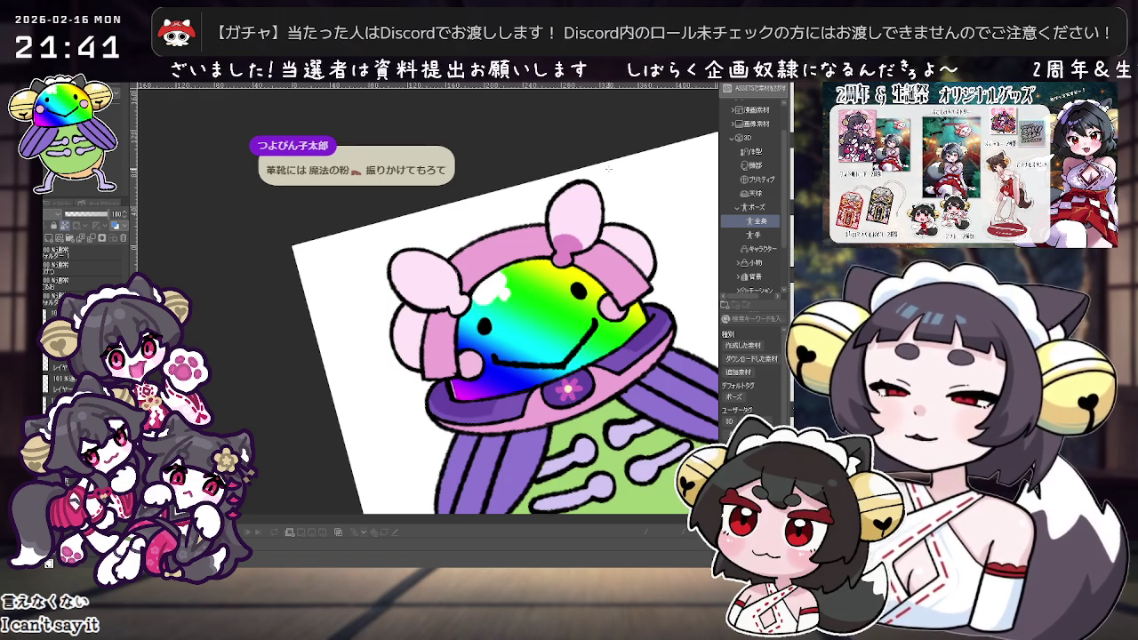
scroll(608, 169, "up", 2)
scroll(551, 214, "up", 2)
scroll(516, 253, "up", 2)
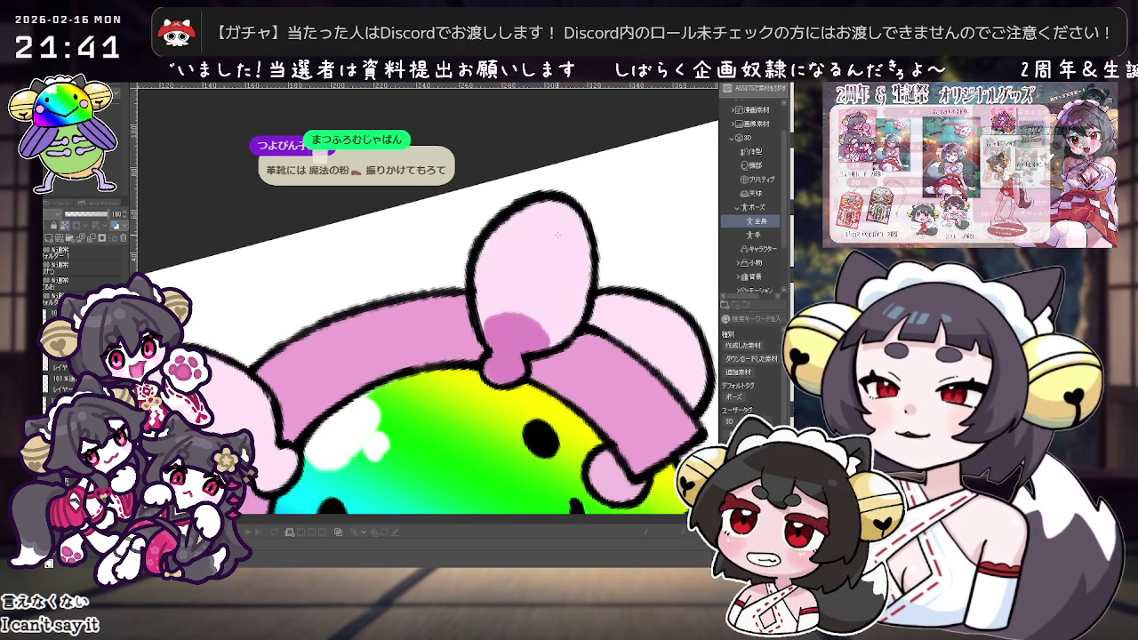
left_click_drag(505, 262, 543, 285)
key("ctrl+z")
left_click_drag(533, 238, 542, 294)
key("ctrl+z")
key("ctrl+z")
key("ctrl+z")
key("ctrl+z")
Redraw a larger darker pink spot on the bow's top ear.
mouse_move(515, 258)
left_mouse_down()
mouse_move(543, 294)
mouse_move(536, 267)
left_mouse_up()
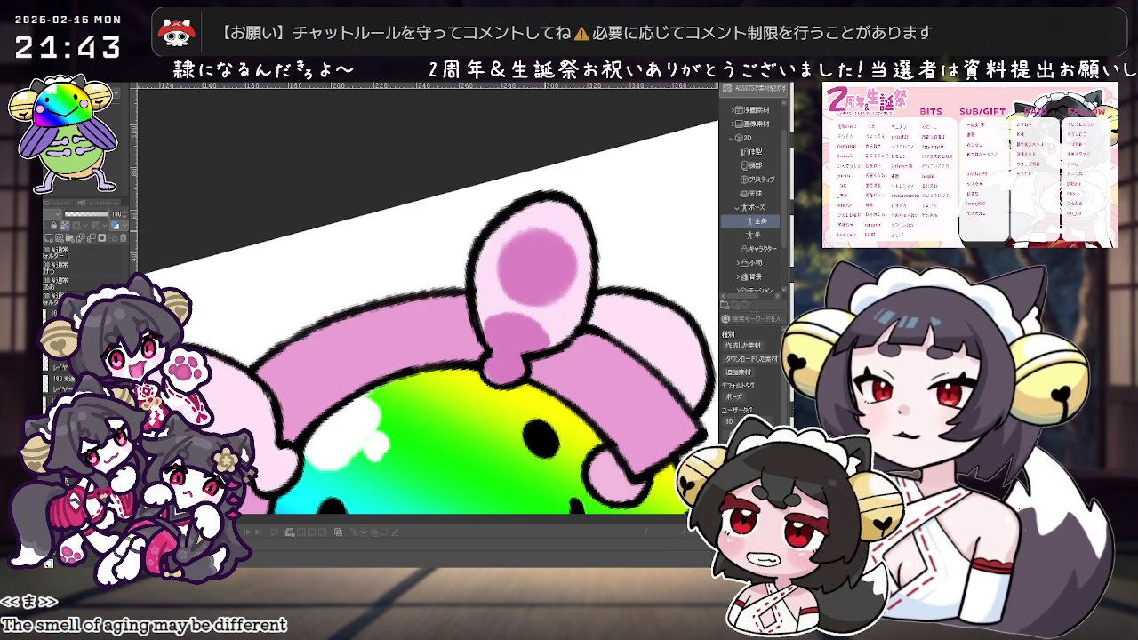
Add pink shading to the left of the bow knot.
scroll(546, 224, "down", 3)
scroll(515, 301, "up", 3)
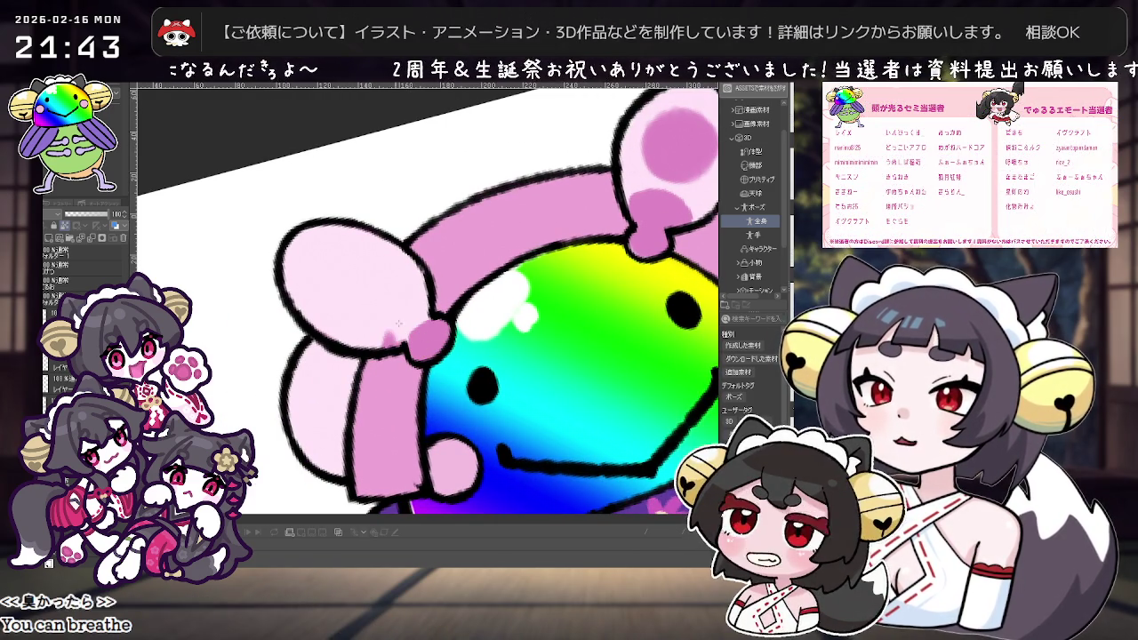
left_click_drag(428, 331, 396, 337)
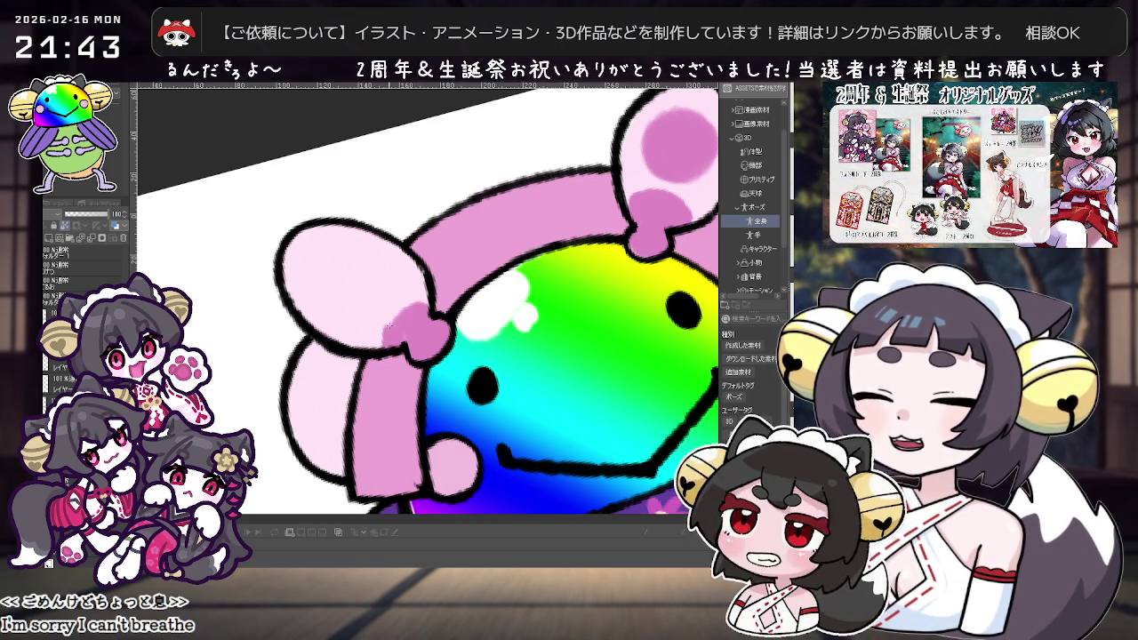
scroll(417, 331, "down", 4)
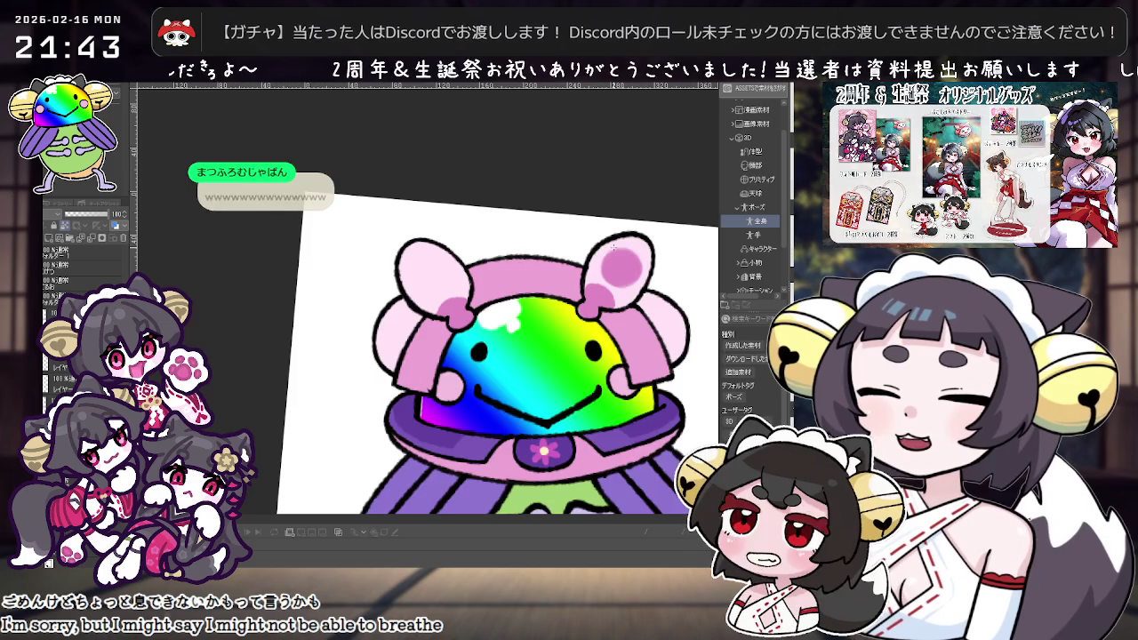
scroll(423, 307, "up", 3)
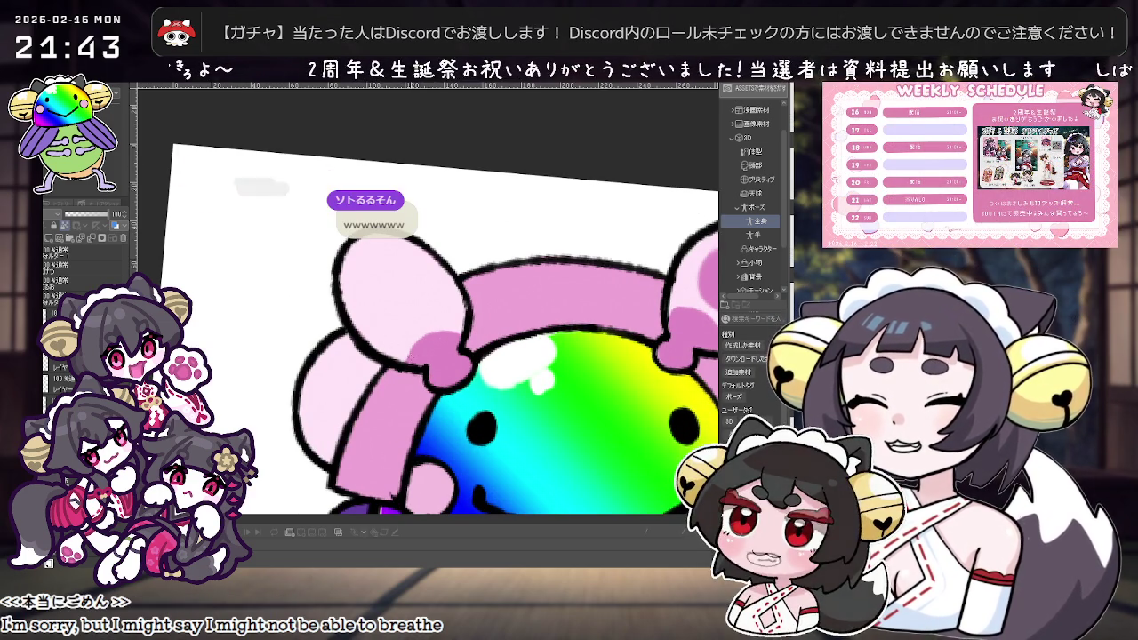
Replace the swirl in the left ear with a darker pink oval ring.
scroll(445, 331, "down", 3)
scroll(444, 331, "up", 3)
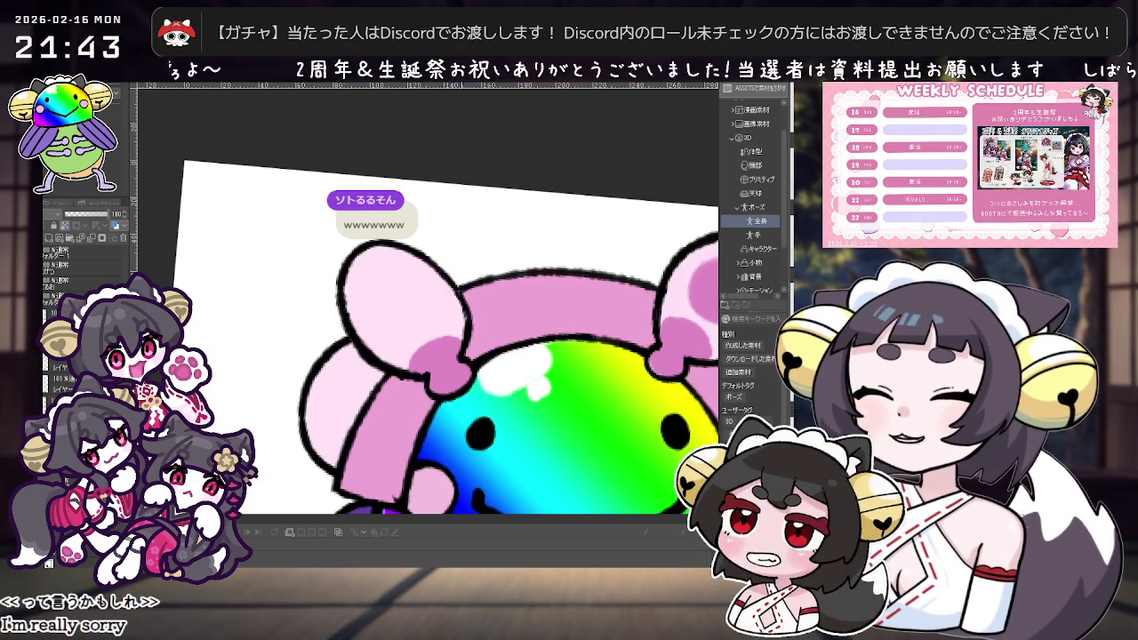
key("ctrl+z")
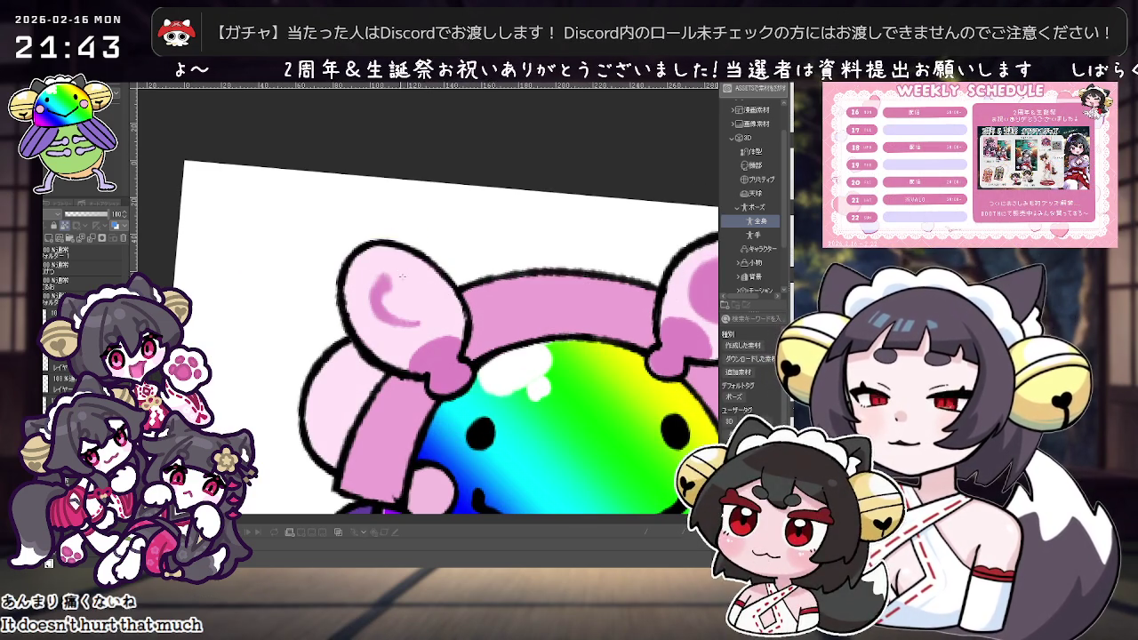
left_click_drag(425, 293, 430, 298)
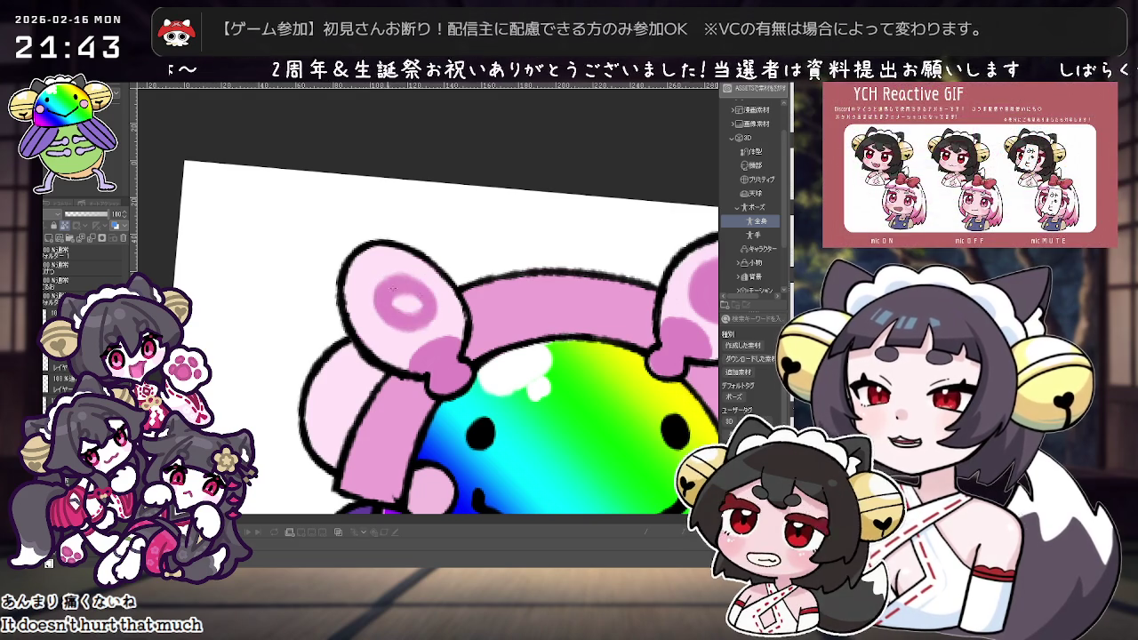
scroll(550, 234, "down", 2)
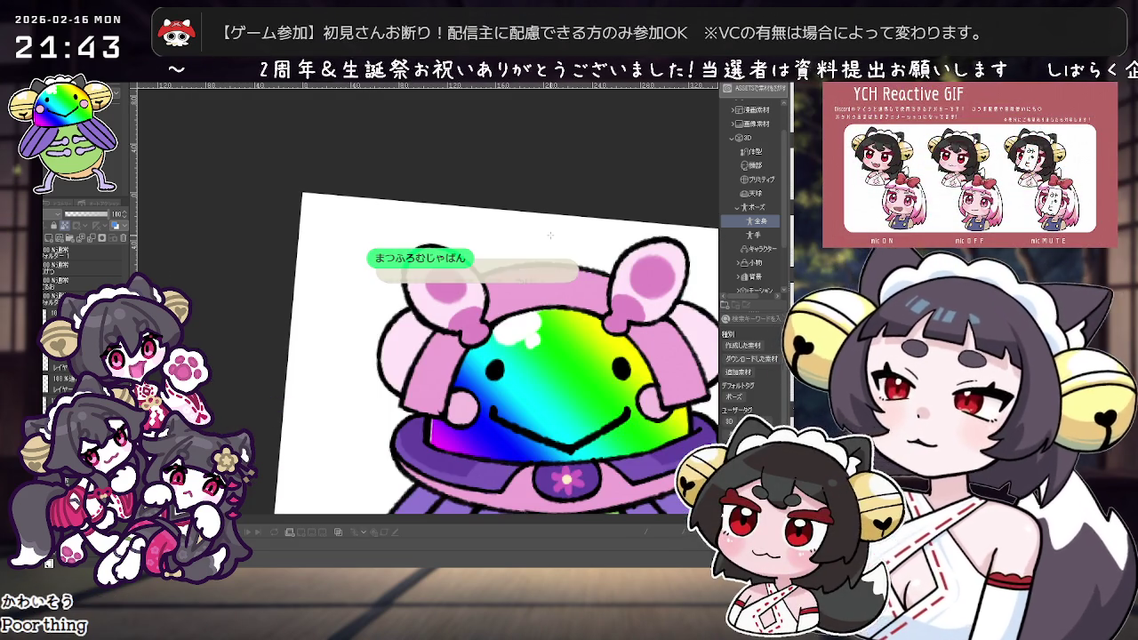
left_click_drag(550, 235, 547, 184)
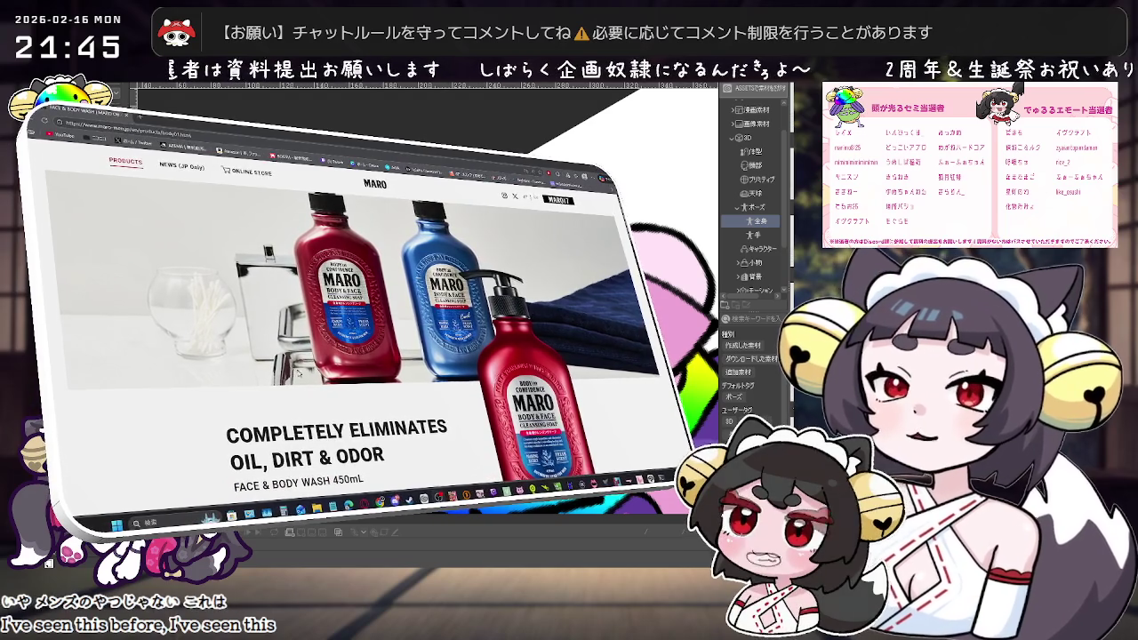
Scroll down the MARO product page and back toward the top.
scroll(323, 407, "down", 3)
scroll(322, 408, "down", 3)
scroll(323, 407, "down", 2)
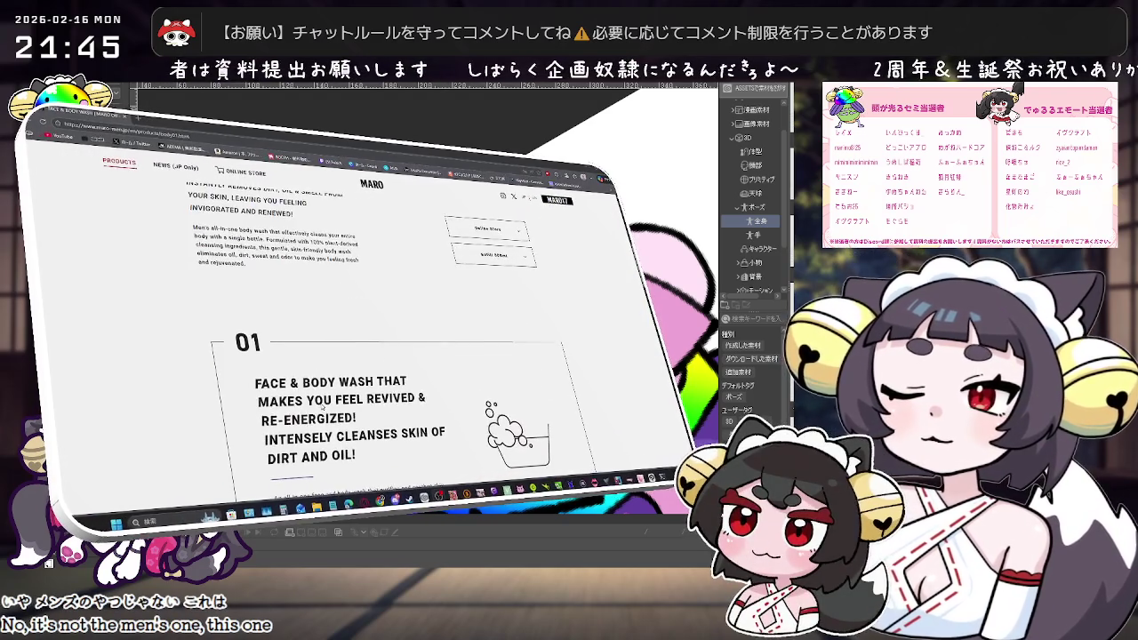
scroll(322, 408, "down", 2)
scroll(323, 408, "up", 8)
scroll(303, 267, "up", 2)
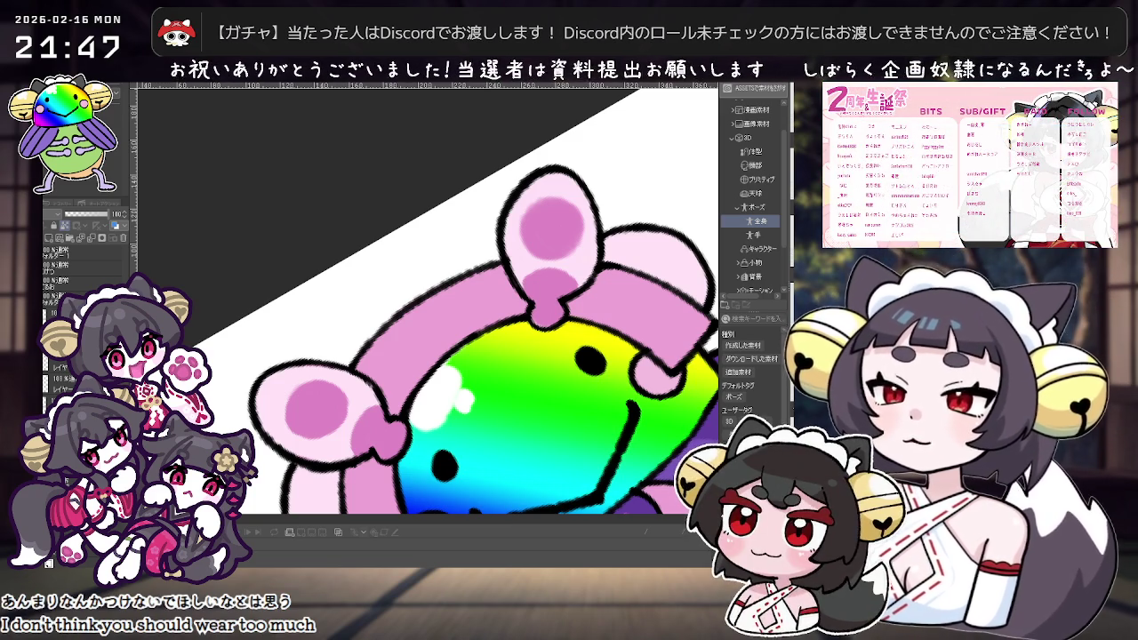
scroll(444, 302, "up", 2)
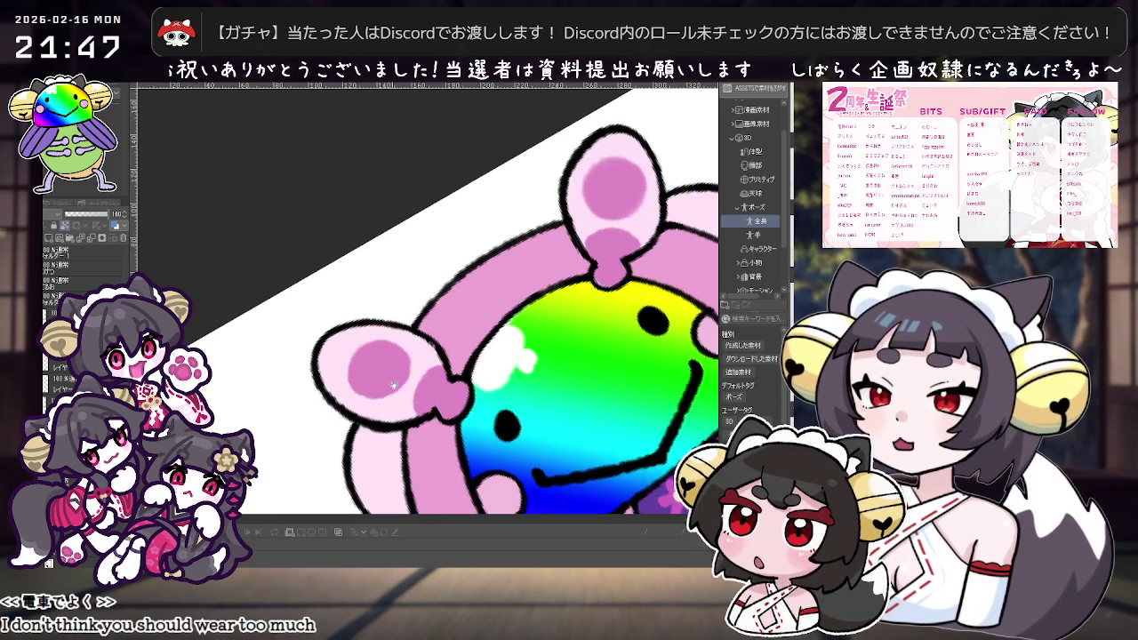
Scroll up to bring the cicada mascot drawing fully into view.
scroll(445, 302, "up", 2)
scroll(444, 302, "up", 2)
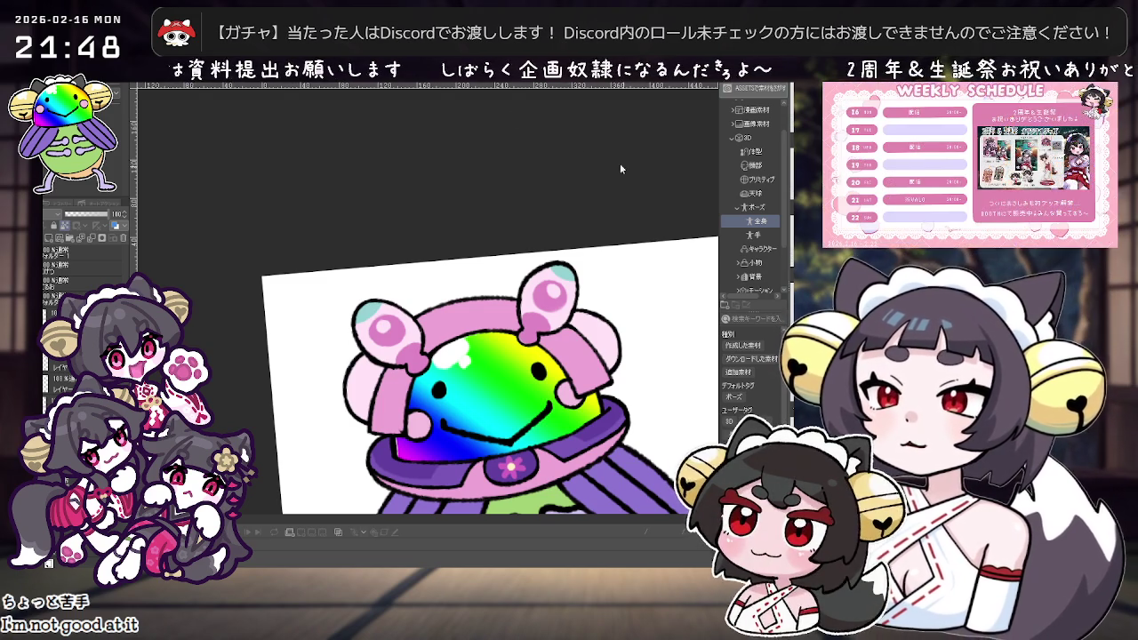
scroll(489, 373, "down", 1)
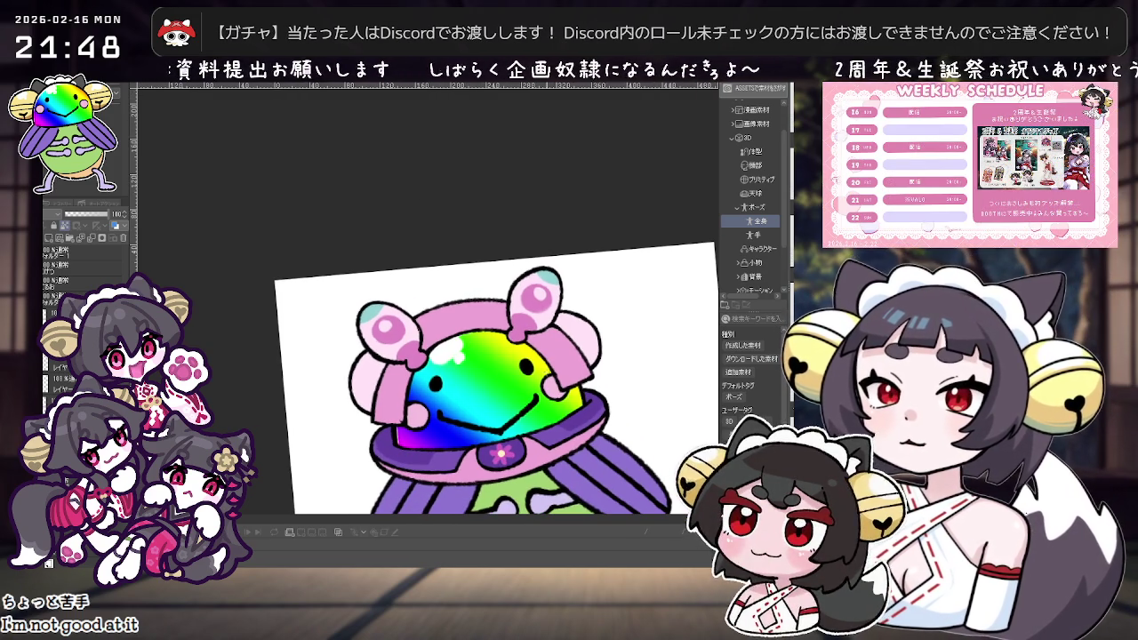
left_click_drag(549, 468, 526, 343)
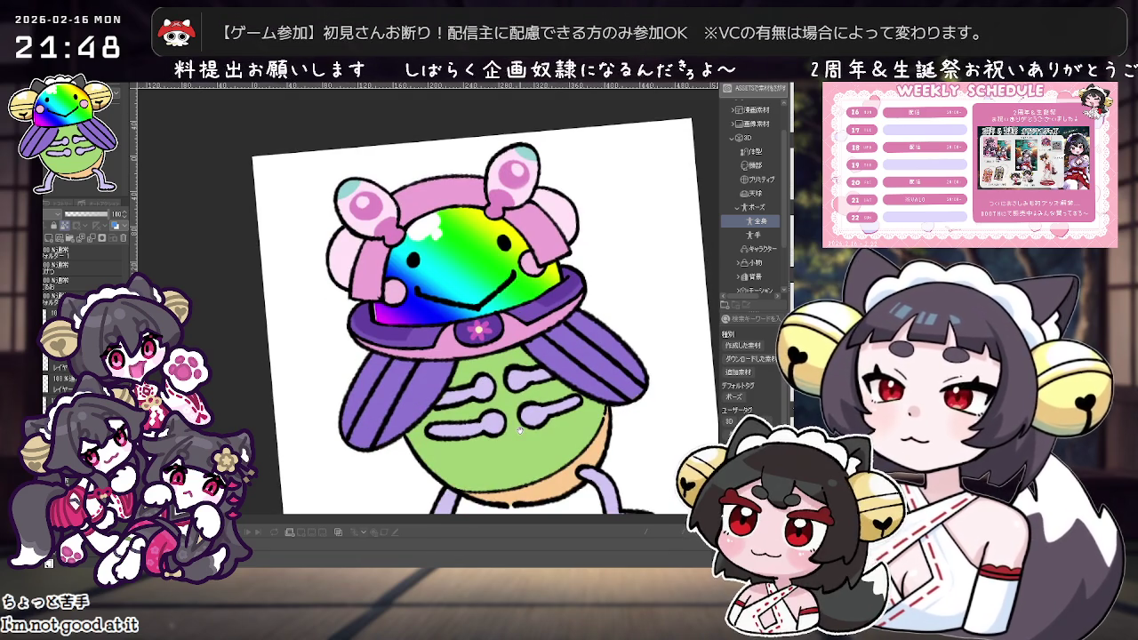
left_click_drag(473, 275, 464, 291)
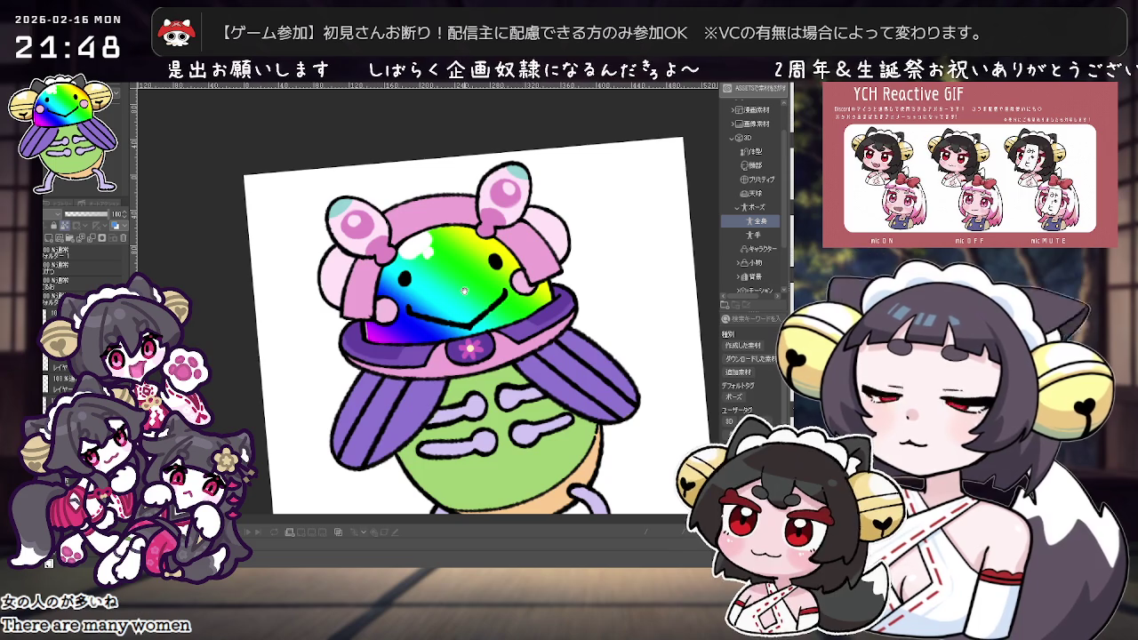
scroll(464, 291, "up", 2)
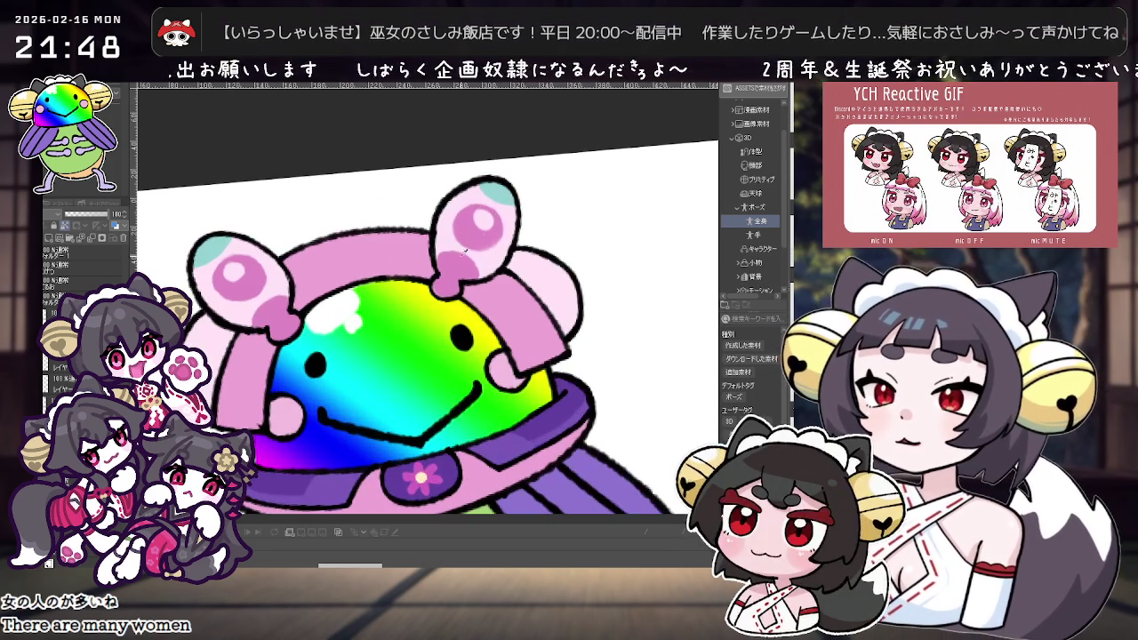
left_click_drag(356, 356, 478, 295)
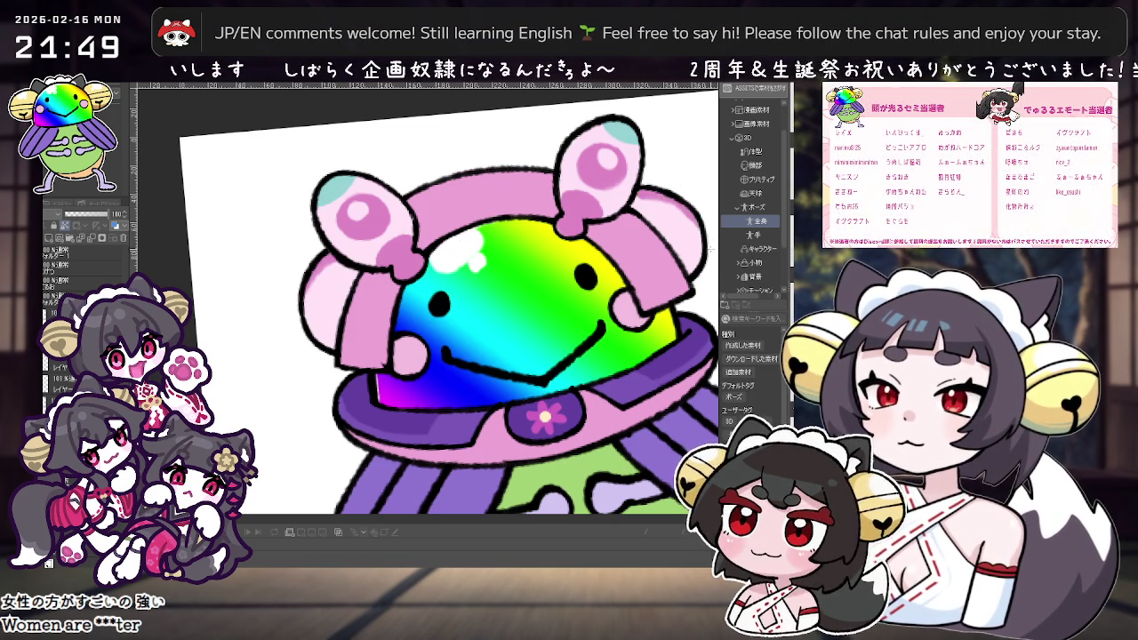
left_click_drag(565, 191, 436, 199)
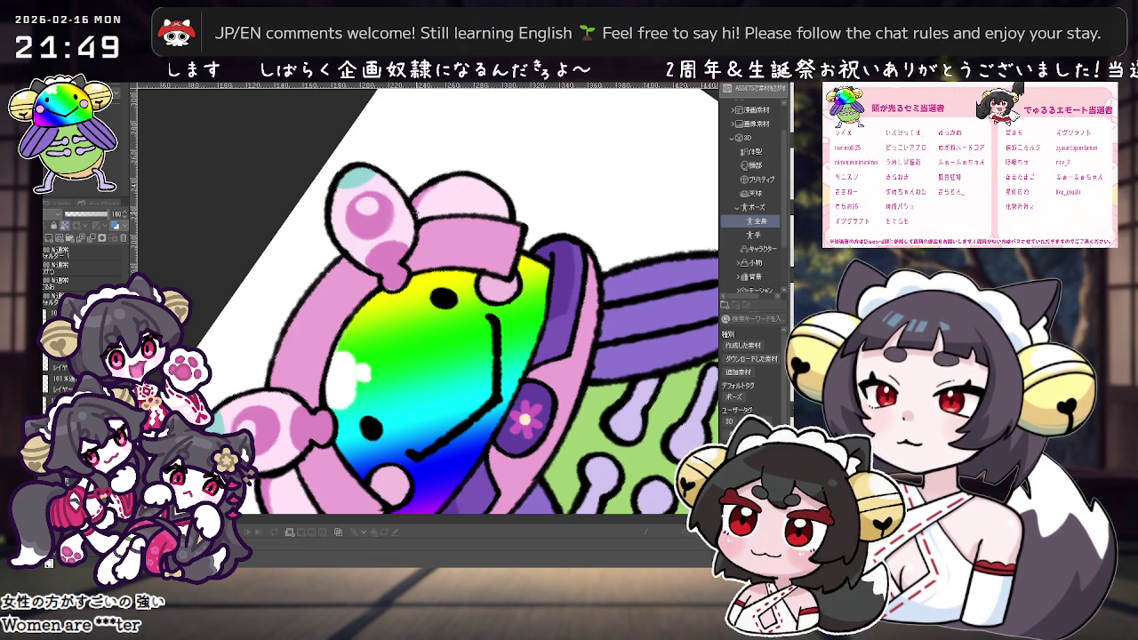
left_click_drag(425, 197, 594, 195)
scroll(587, 184, "up", 2)
scroll(588, 184, "up", 2)
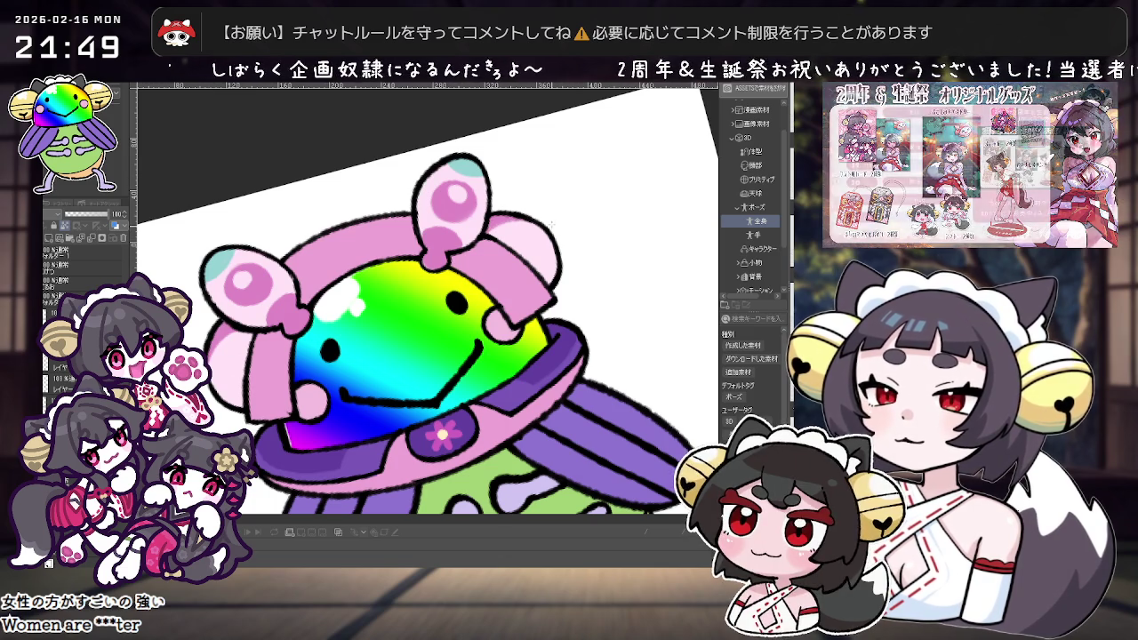
scroll(595, 224, "down", 4)
scroll(594, 224, "up", 2)
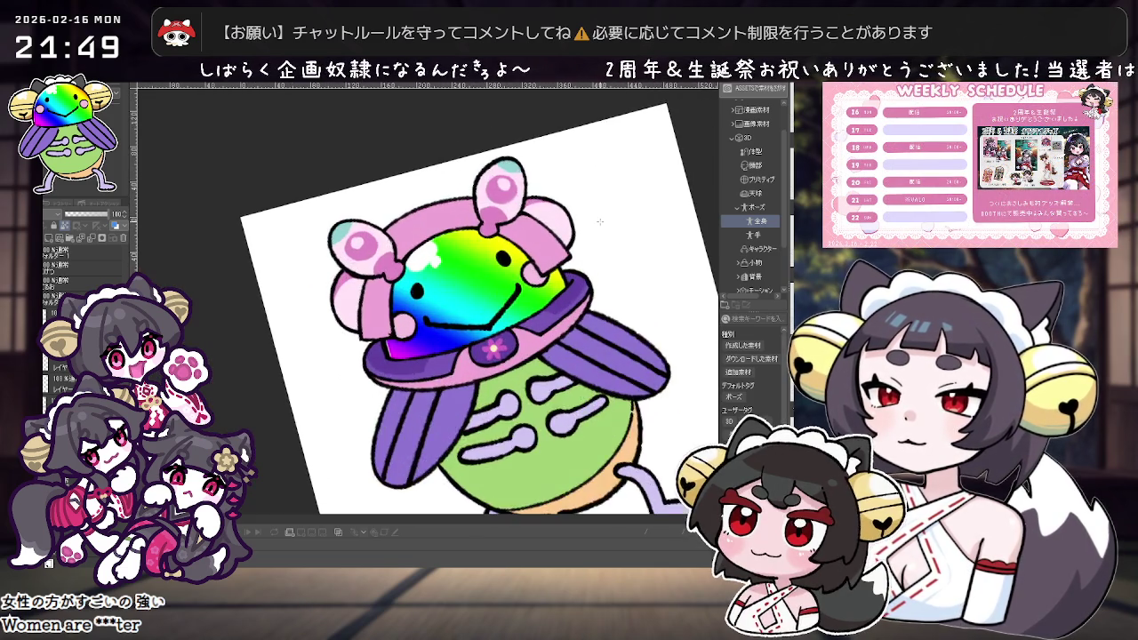
left_click_drag(595, 224, 561, 263)
scroll(562, 263, "down", 3)
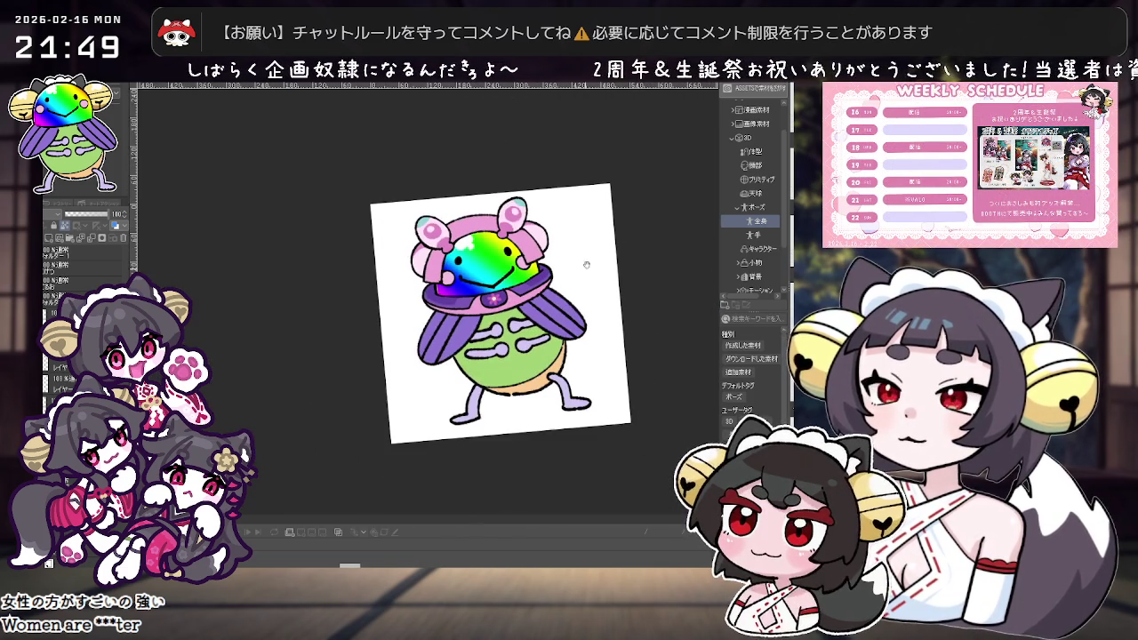
scroll(594, 247, "up", 2)
scroll(391, 182, "up", 2)
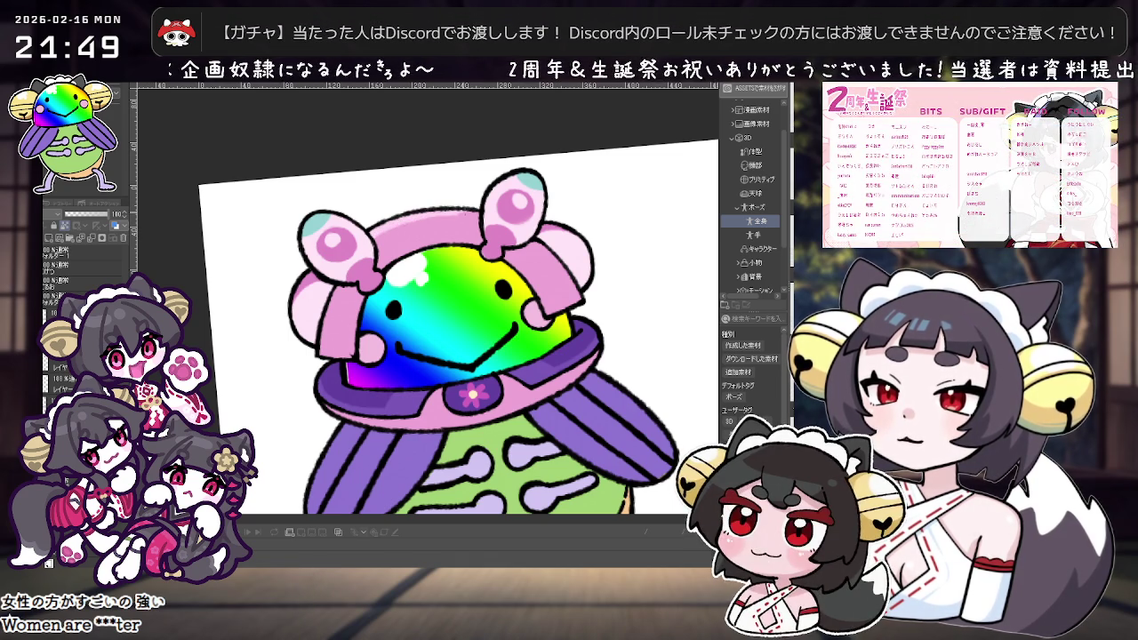
key("minus")
key("minus")
key("minus")
key("minus")
key("minus")
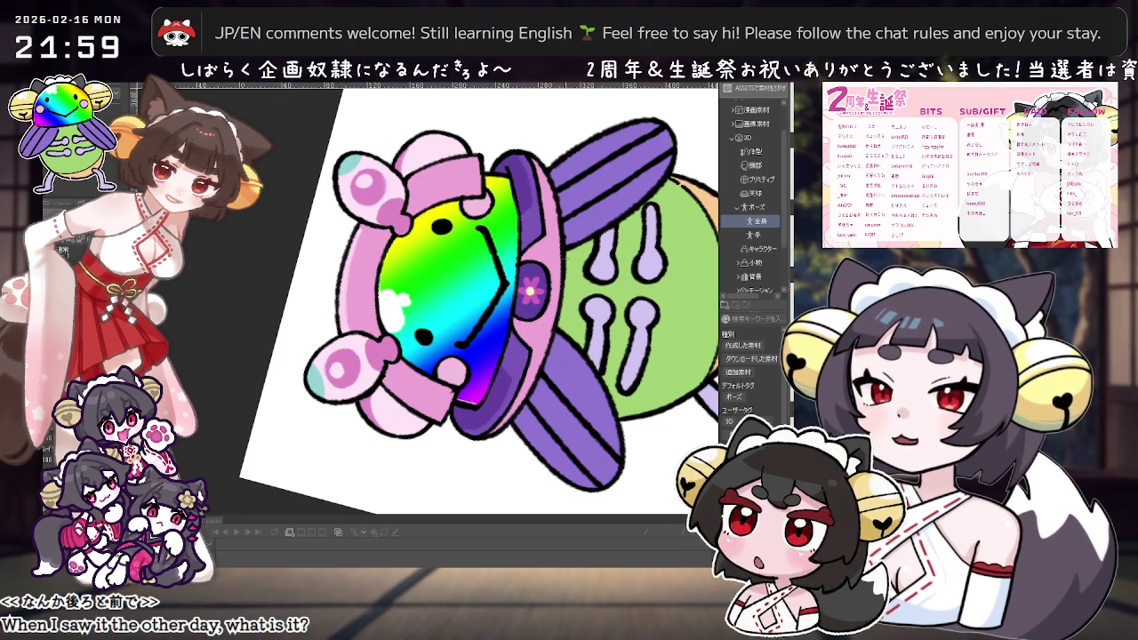
Rotate the canvas view back toward upright.
key("asciicircum")
Straighten the view, clear the mascot, and sketch the first panel above a curved base.
key("asciicircum")
key("asciicircum")
key("asciicircum")
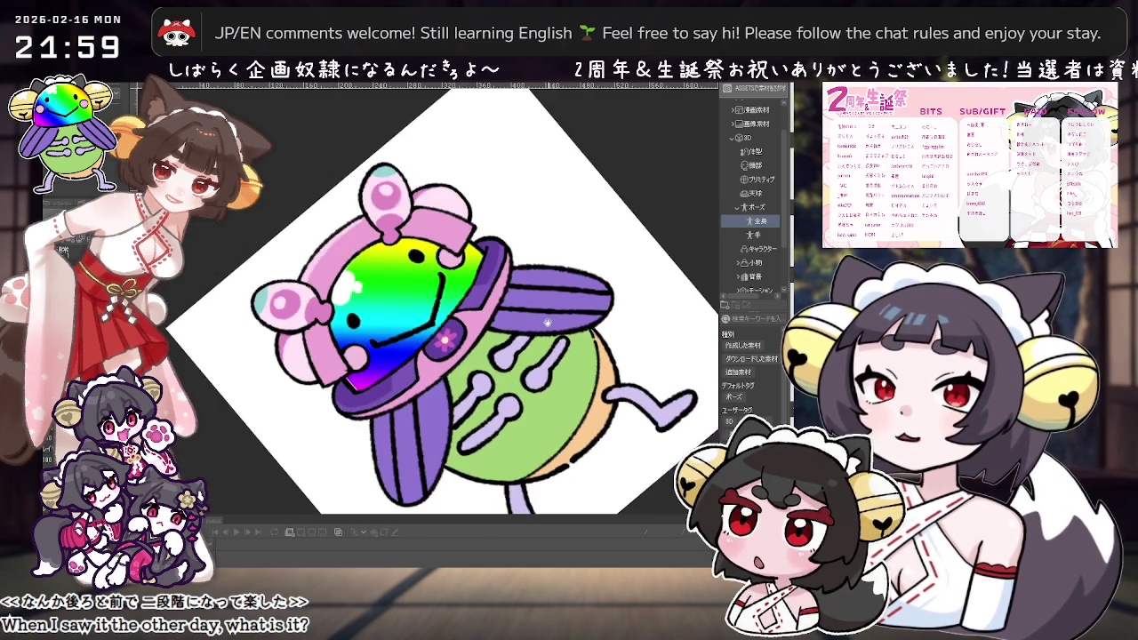
key("asciicircum")
key("asciicircum")
key("asciicircum")
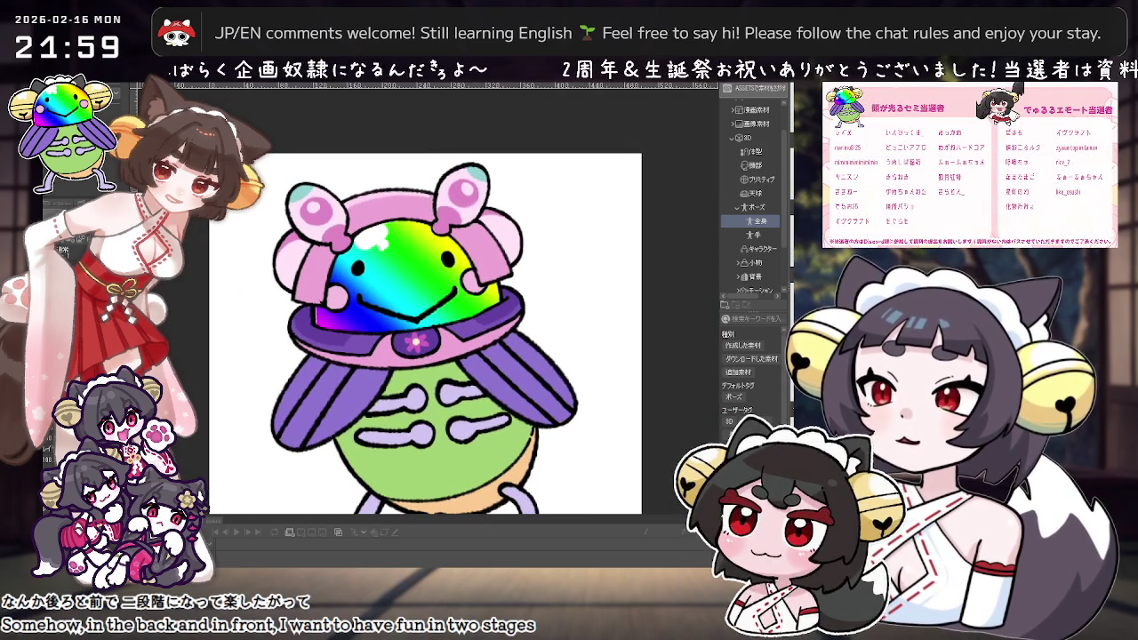
key("Delete")
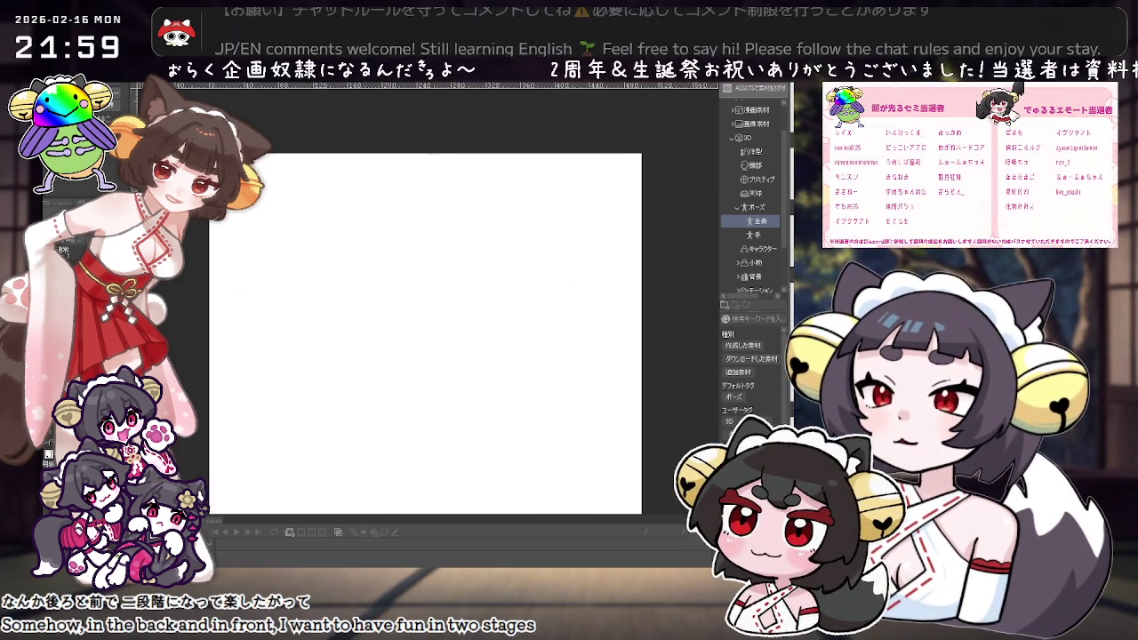
scroll(453, 259, "up", 1)
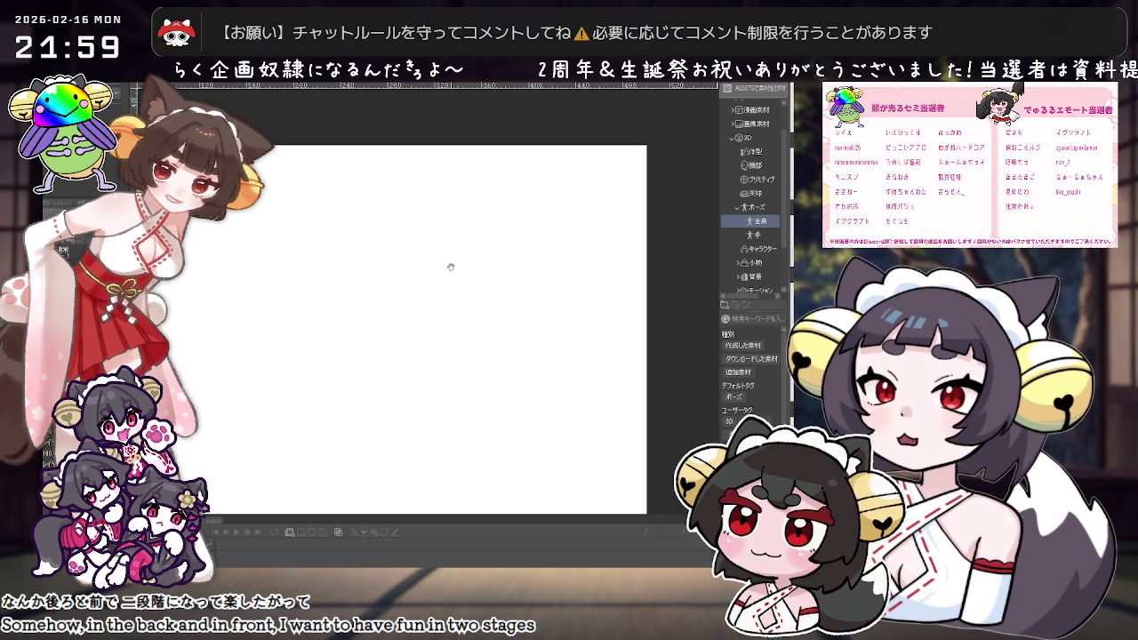
mouse_move(483, 303)
left_mouse_down()
mouse_move(439, 302)
mouse_move(521, 264)
left_mouse_up()
key("ctrl+z")
mouse_move(460, 323)
left_mouse_down()
mouse_move(495, 261)
mouse_move(460, 324)
mouse_move(415, 357)
left_mouse_up()
key("ctrl+z")
key("ctrl+z")
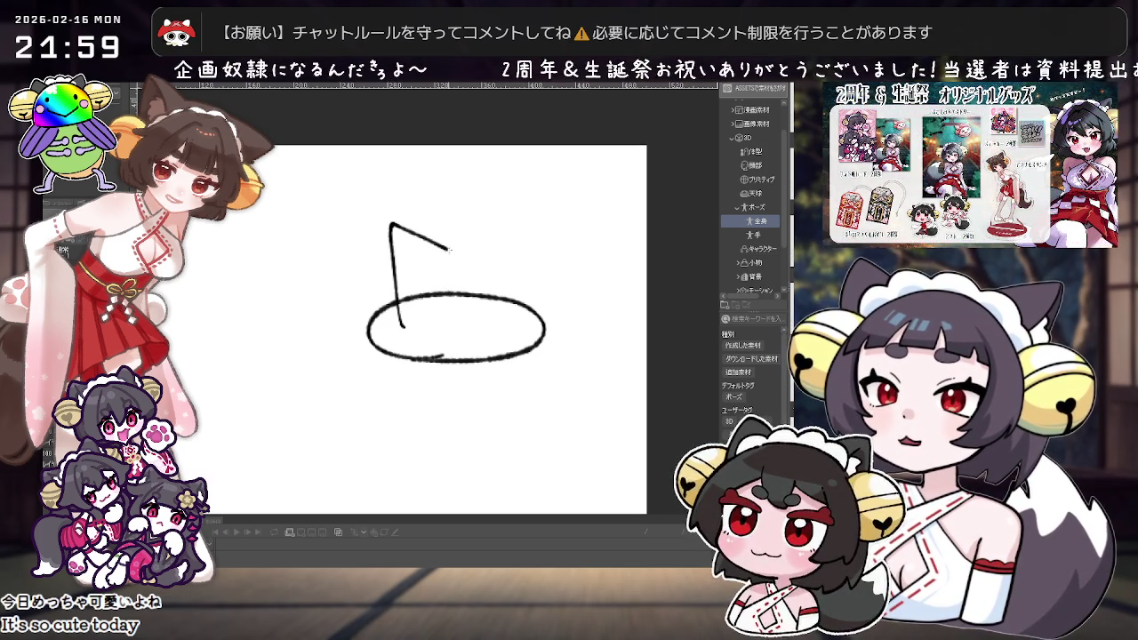
left_click_drag(455, 337, 454, 343)
mouse_move(392, 284)
left_mouse_down()
mouse_move(432, 241)
mouse_move(455, 291)
mouse_move(397, 219)
mouse_move(453, 247)
mouse_move(469, 354)
left_mouse_up()
key("ctrl+z")
key("ctrl+z")
key("ctrl+z")
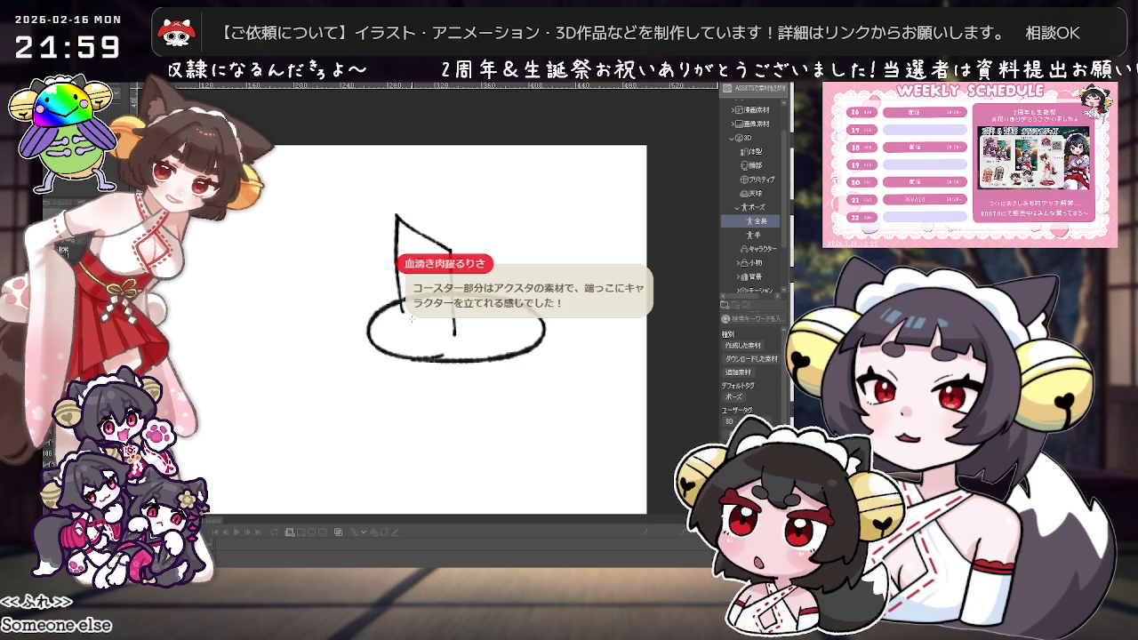
left_click_drag(411, 318, 452, 343)
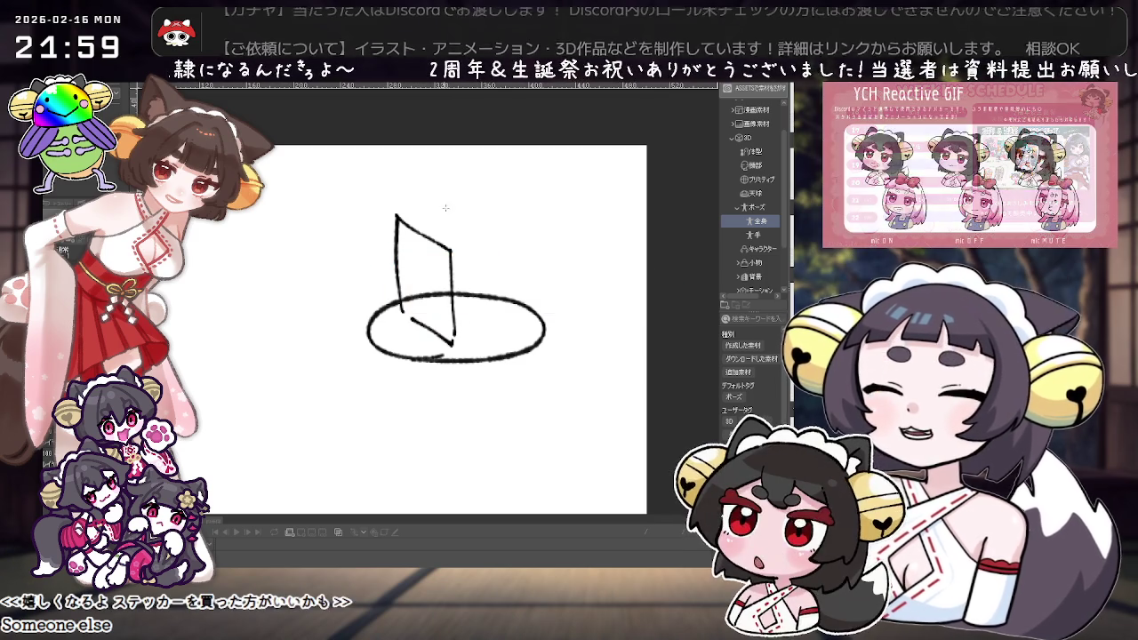
Sketch the taller second panel's left, top, right and bottom edges.
left_click_drag(453, 163, 457, 256)
key("ctrl+z")
left_click_drag(444, 180, 451, 254)
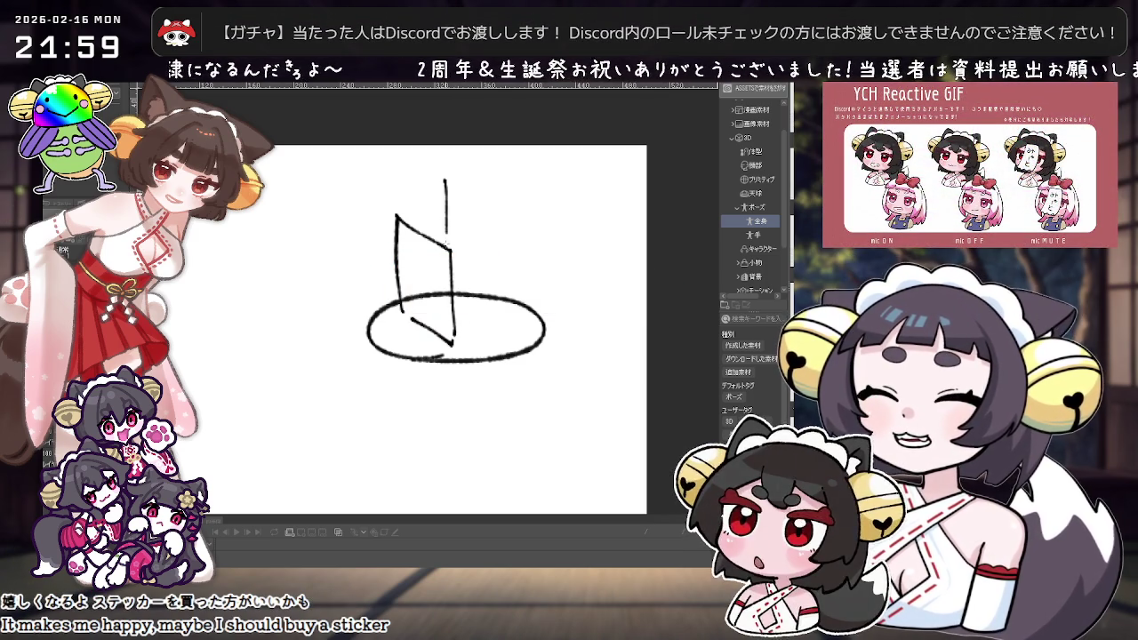
mouse_move(476, 203)
left_mouse_down()
mouse_move(510, 225)
mouse_move(513, 275)
left_mouse_up()
key("ctrl+z")
left_click_drag(511, 233, 514, 335)
key("ctrl+z")
left_click_drag(463, 307, 507, 333)
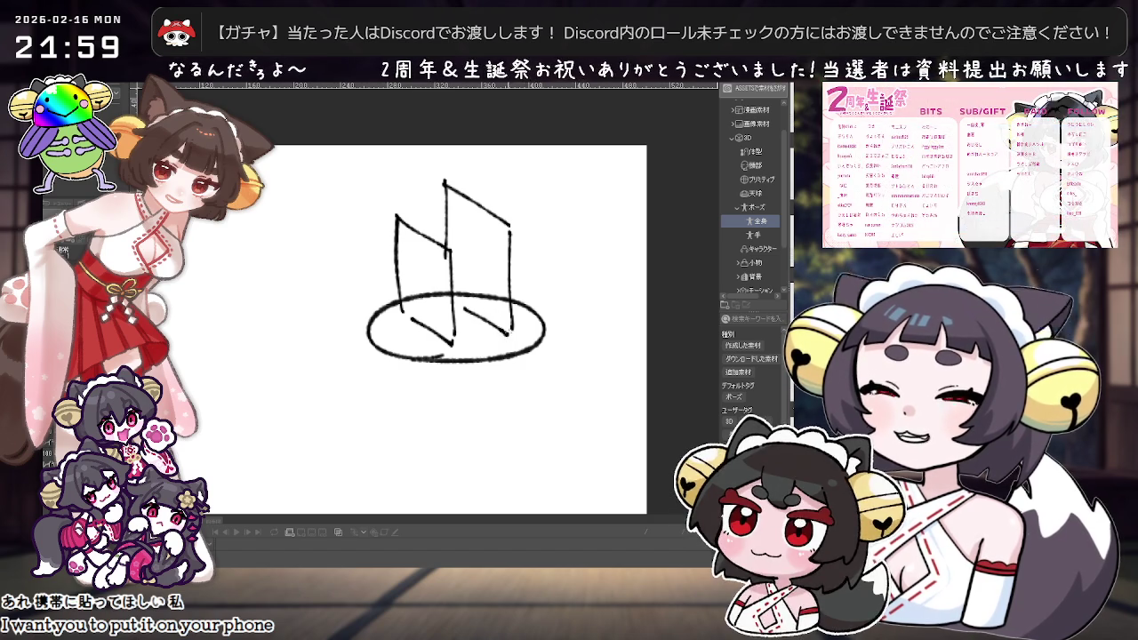
Draw the base's thickness and bottom curve, plus an arrow pointing at the taller panel.
scroll(569, 323, "down", 1)
scroll(569, 323, "down", 1)
scroll(560, 325, "up", 2)
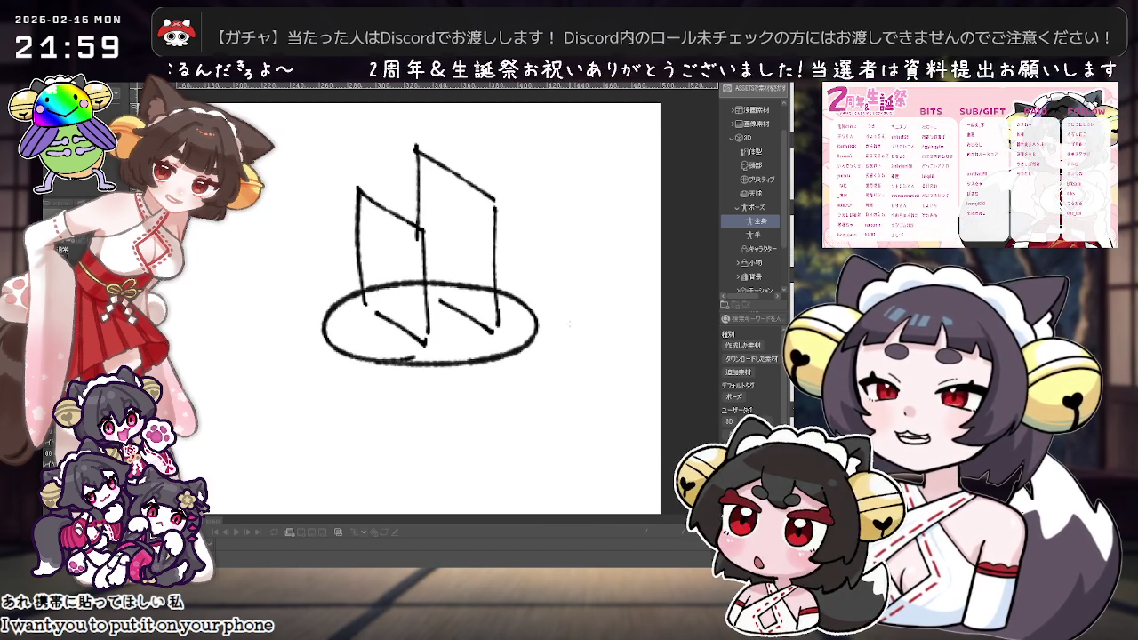
scroll(545, 328, "down", 1)
left_click_drag(539, 331, 537, 352)
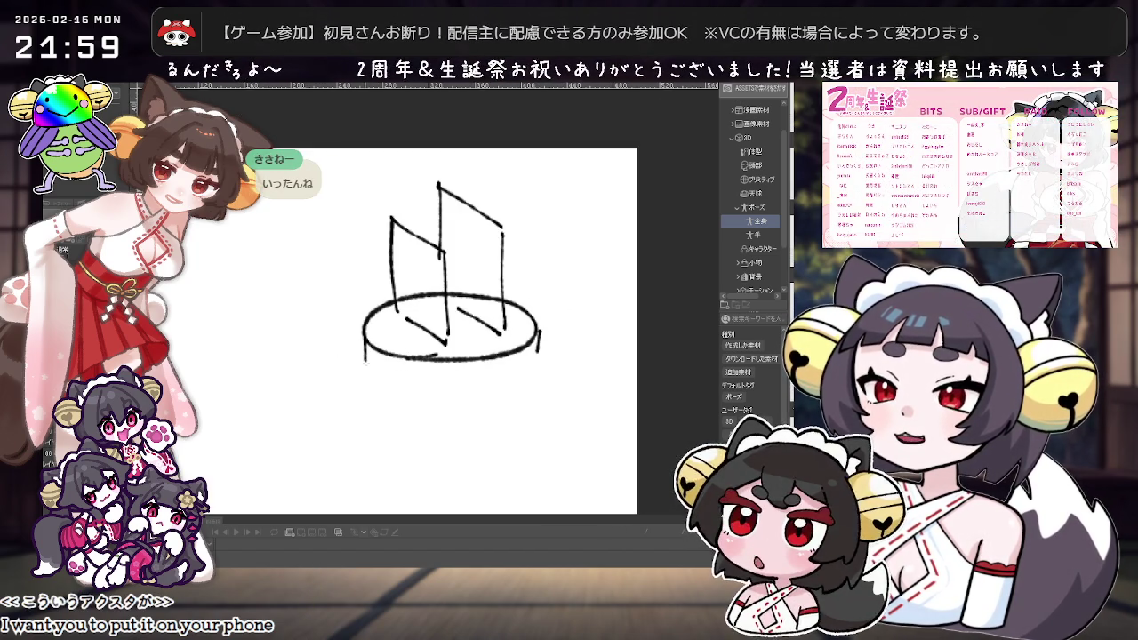
left_click_drag(448, 377, 537, 358)
left_click_drag(406, 379, 537, 356)
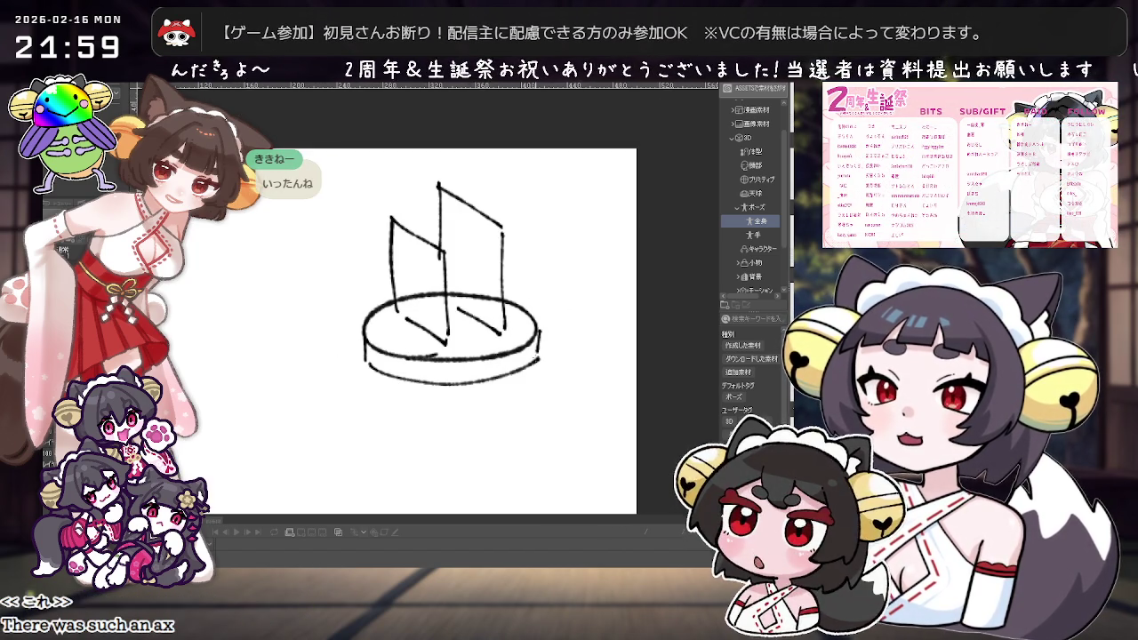
scroll(578, 351, "down", 1)
scroll(613, 344, "up", 1)
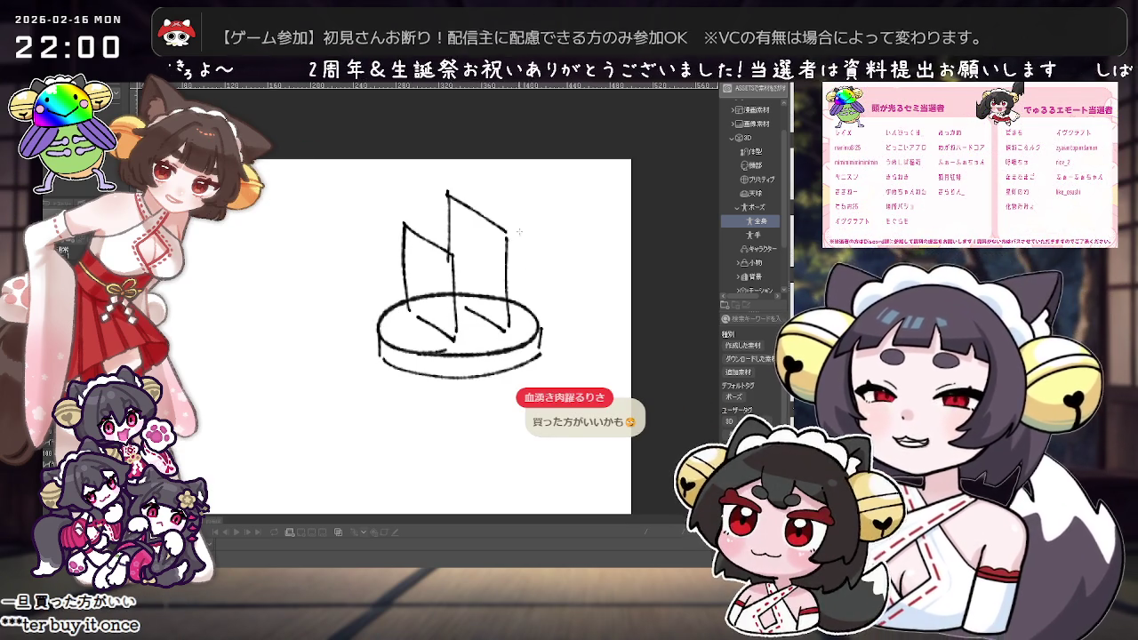
mouse_move(550, 197)
left_mouse_down()
mouse_move(511, 210)
mouse_move(579, 181)
mouse_move(564, 199)
left_mouse_up()
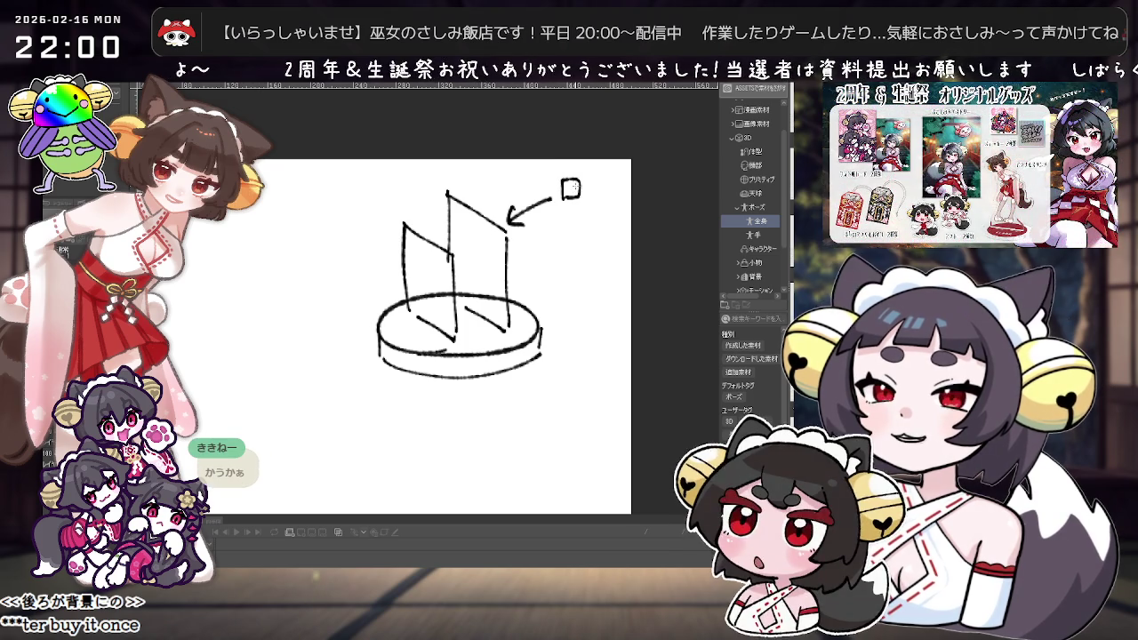
key("ctrl+z")
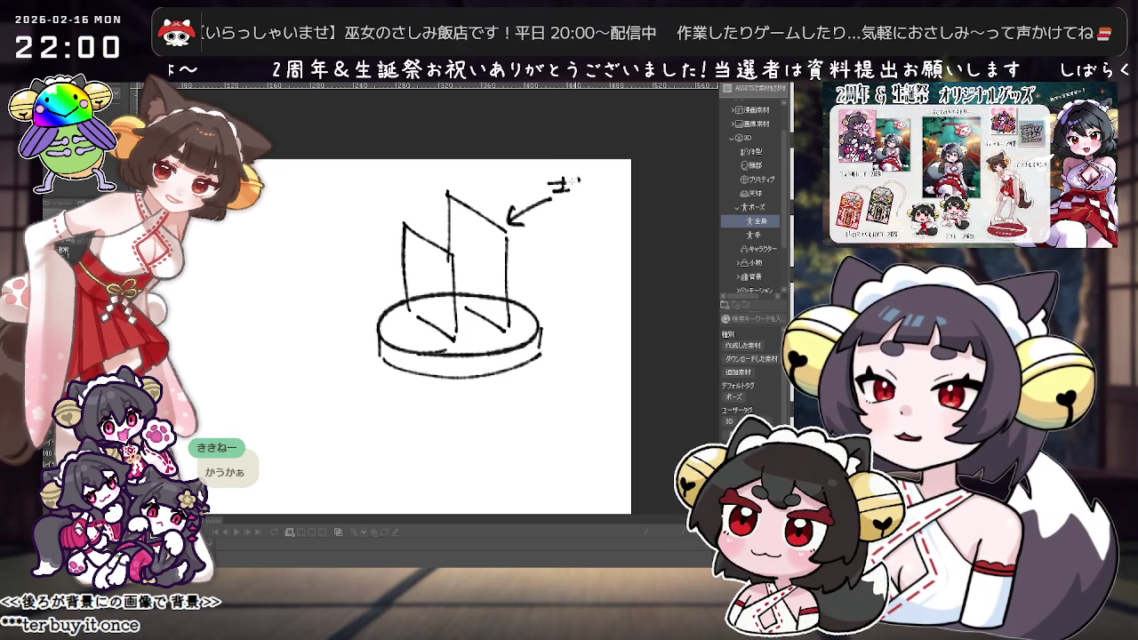
Write the 背景 label by the right arrow and キャラクター by the left arrow.
mouse_move(560, 192)
left_mouse_down()
mouse_move(560, 212)
mouse_move(608, 199)
left_mouse_up()
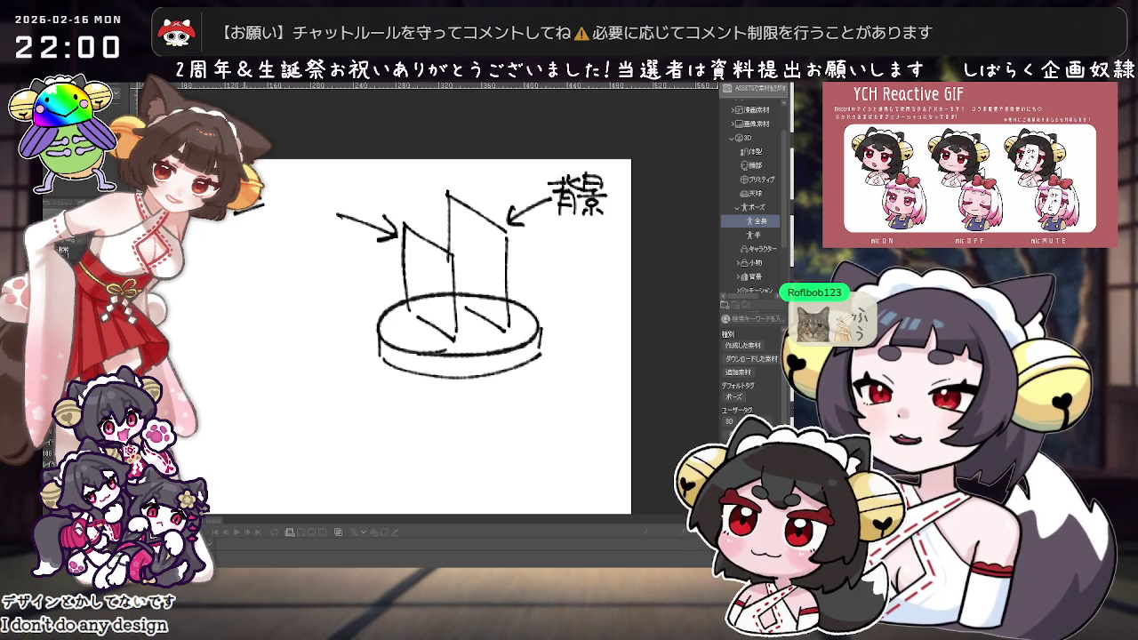
left_click_drag(263, 210, 296, 222)
mouse_move(302, 194)
left_mouse_down()
mouse_move(313, 216)
mouse_move(336, 202)
mouse_move(342, 214)
left_mouse_up()
left_click_drag(327, 205, 367, 206)
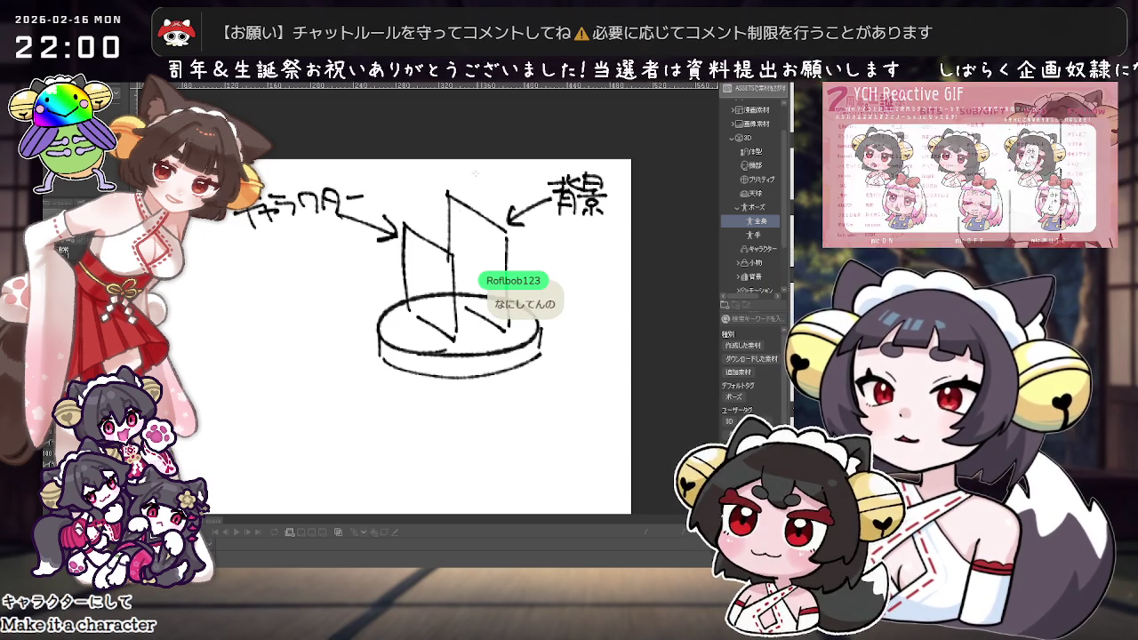
Remove stray strokes beside the front panel and start sketching a figure inside it.
scroll(481, 298, "down", 2)
scroll(441, 278, "up", 2)
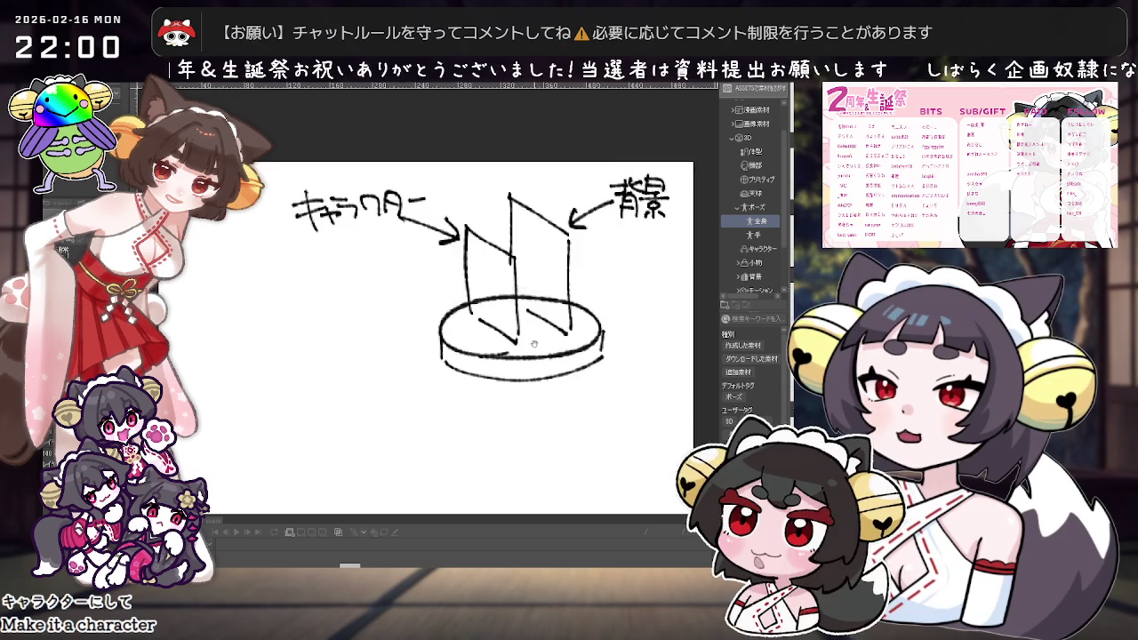
scroll(441, 278, "up", 2)
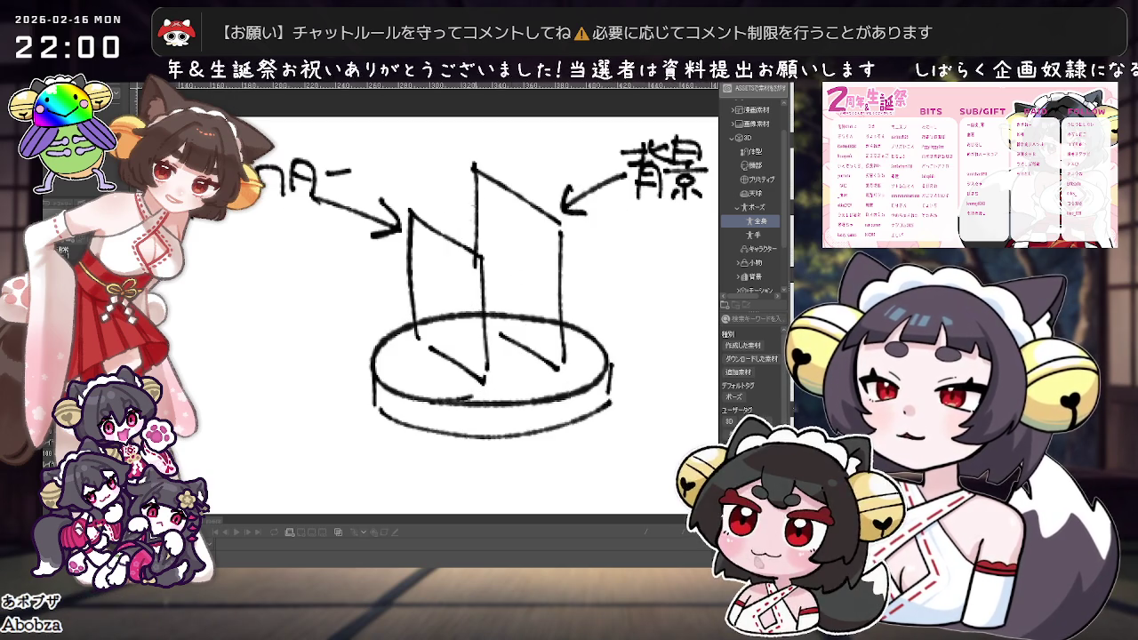
scroll(529, 261, "down", 2)
scroll(530, 260, "up", 2)
mouse_move(367, 294)
left_mouse_down()
mouse_move(441, 255)
mouse_move(449, 331)
left_mouse_up()
key("ctrl+z")
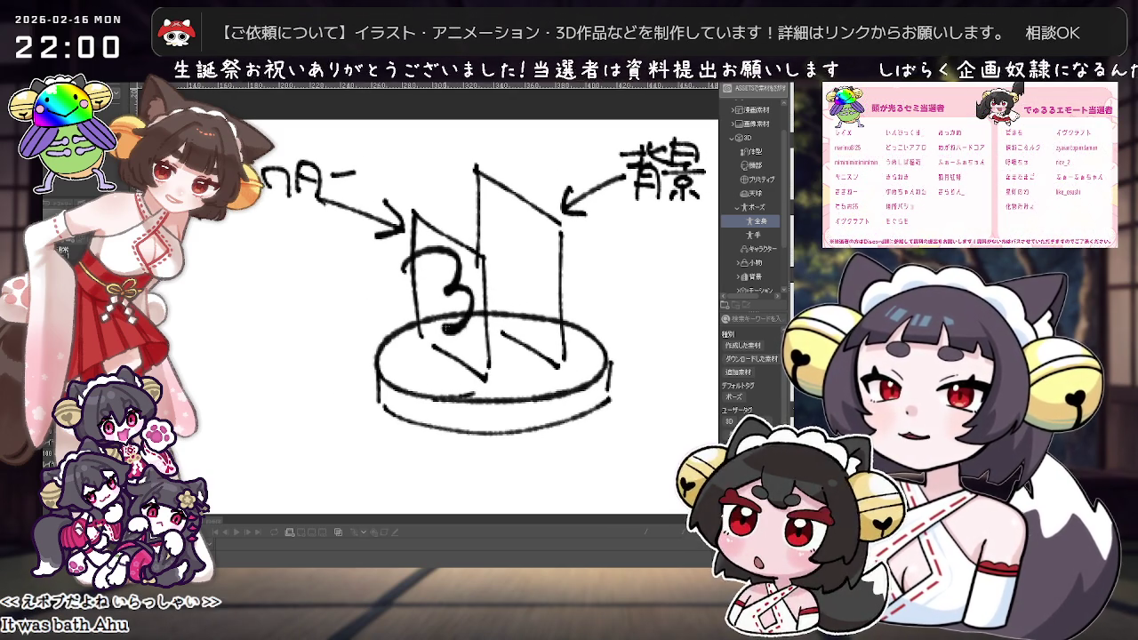
key("ctrl+z")
mouse_move(437, 248)
left_mouse_down()
mouse_move(464, 256)
mouse_move(484, 365)
left_mouse_up()
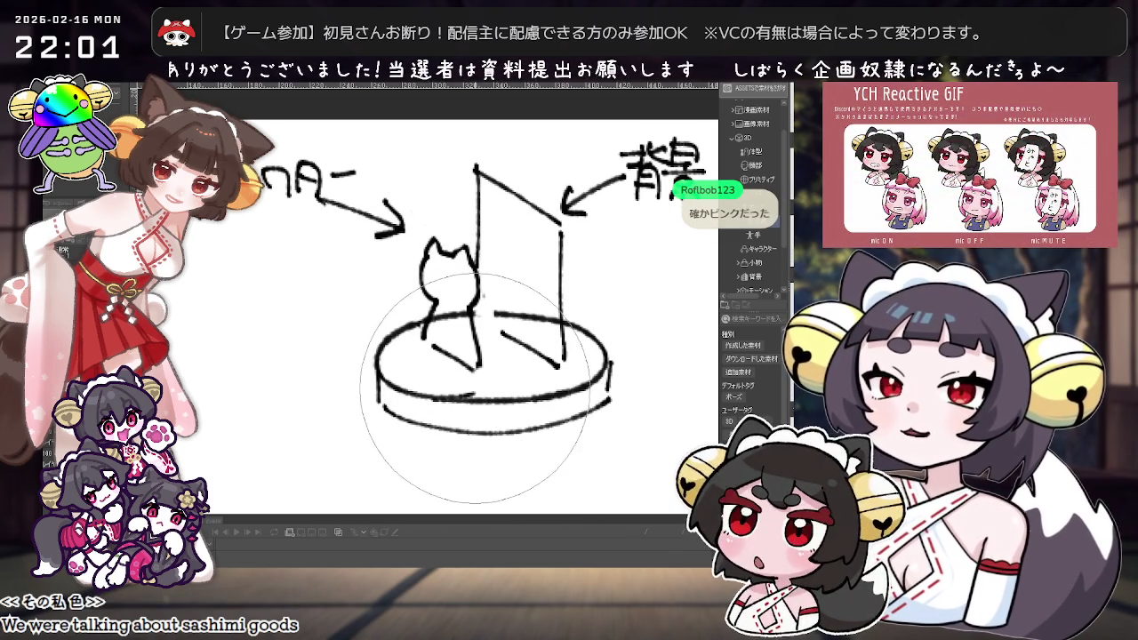
Tilt, level and pan the canvas view to reframe the cat-on-base sketch.
left_click_drag(498, 338, 462, 293)
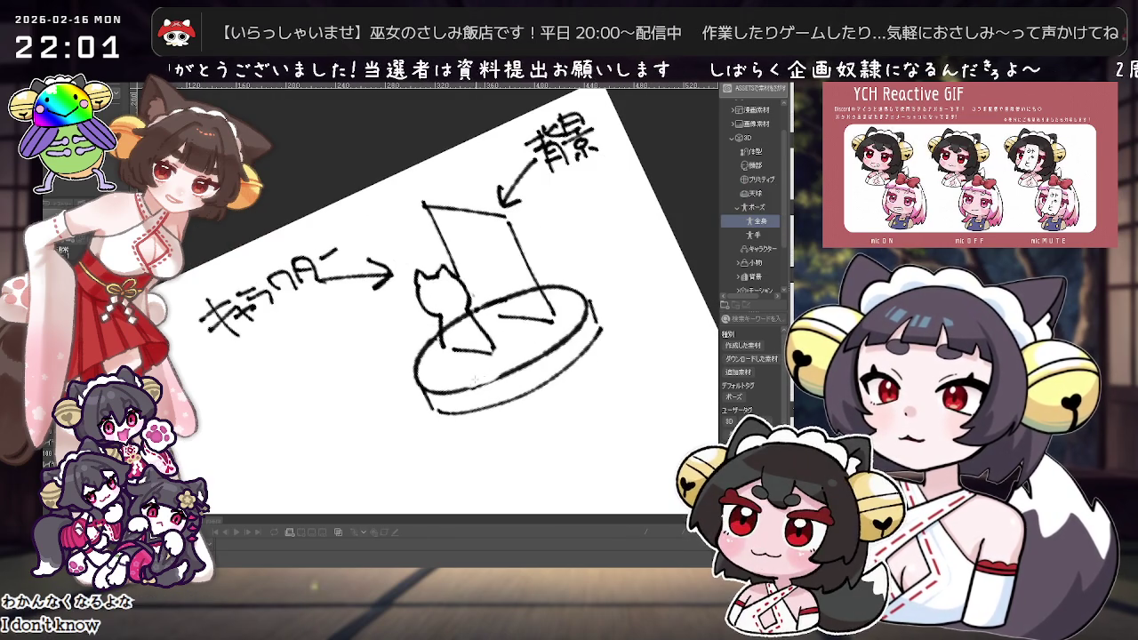
mouse_move(481, 377)
left_mouse_down()
mouse_move(468, 338)
mouse_move(527, 342)
left_mouse_up()
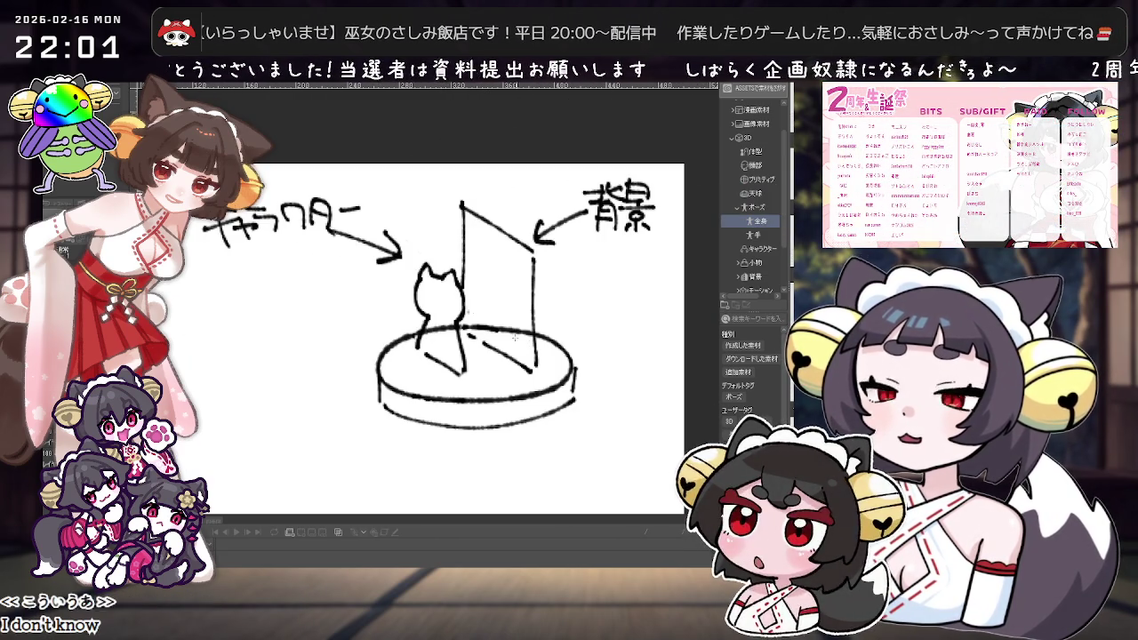
left_click_drag(646, 359, 620, 352)
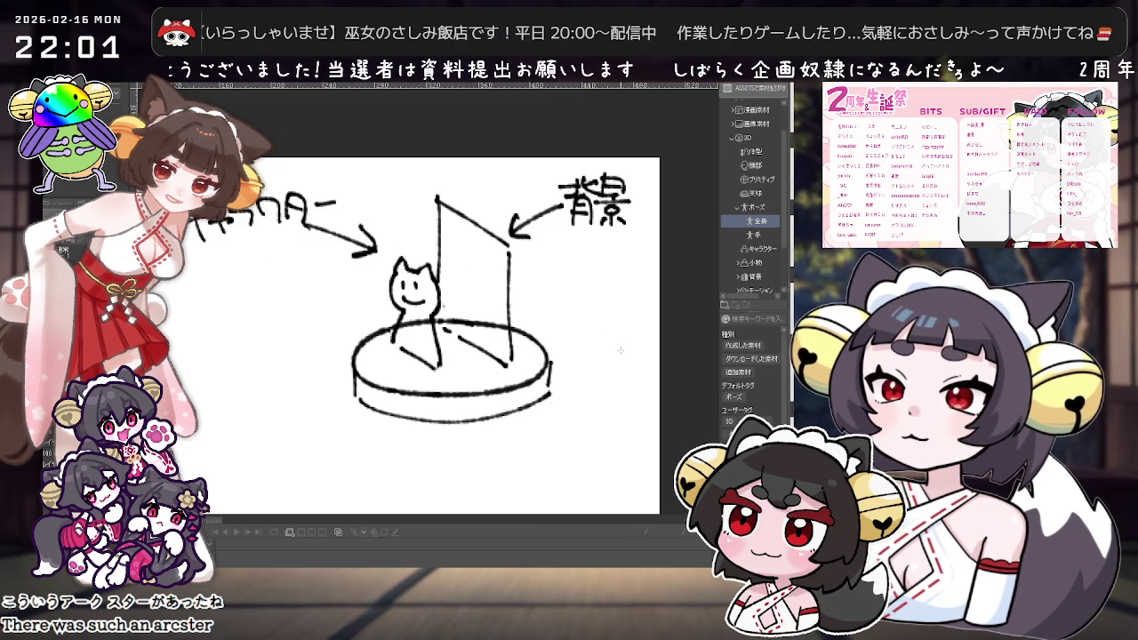
scroll(627, 310, "down", 2)
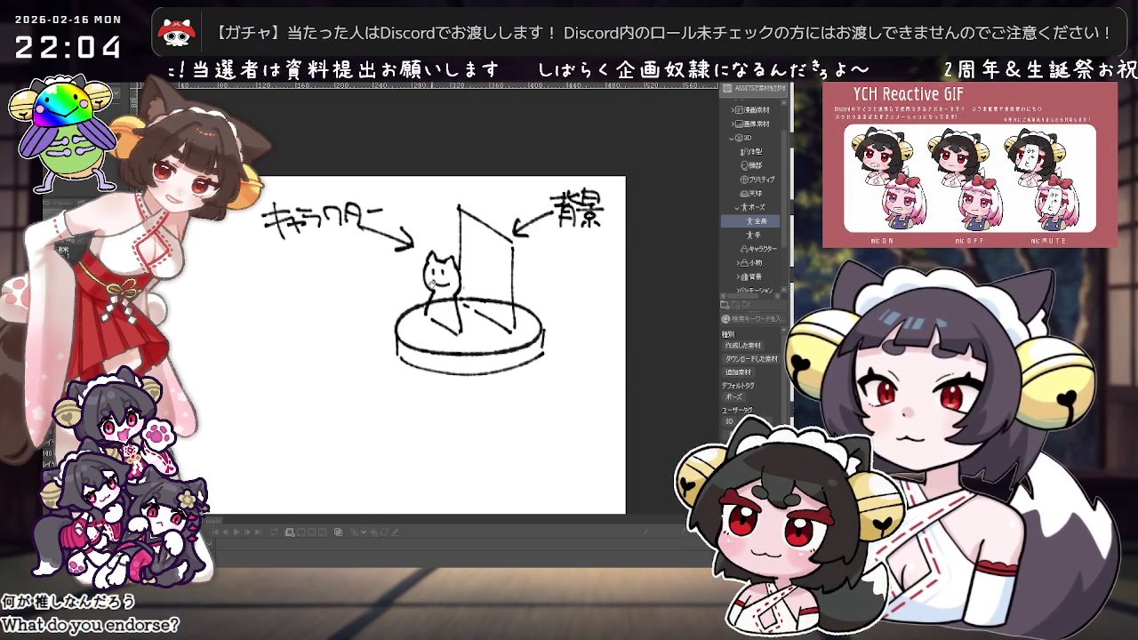
scroll(597, 400, "down", 3)
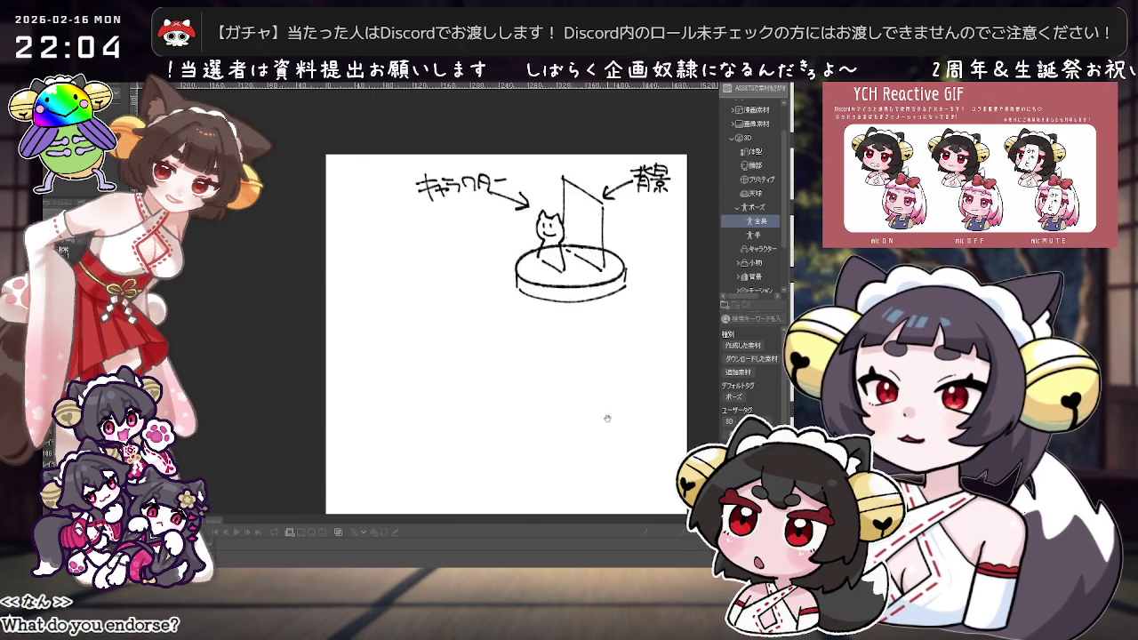
Sketch the square coaster's right side and thickness edge, adjusting the view rotation.
mouse_move(515, 354)
left_mouse_down()
mouse_move(425, 402)
mouse_move(463, 339)
left_mouse_up()
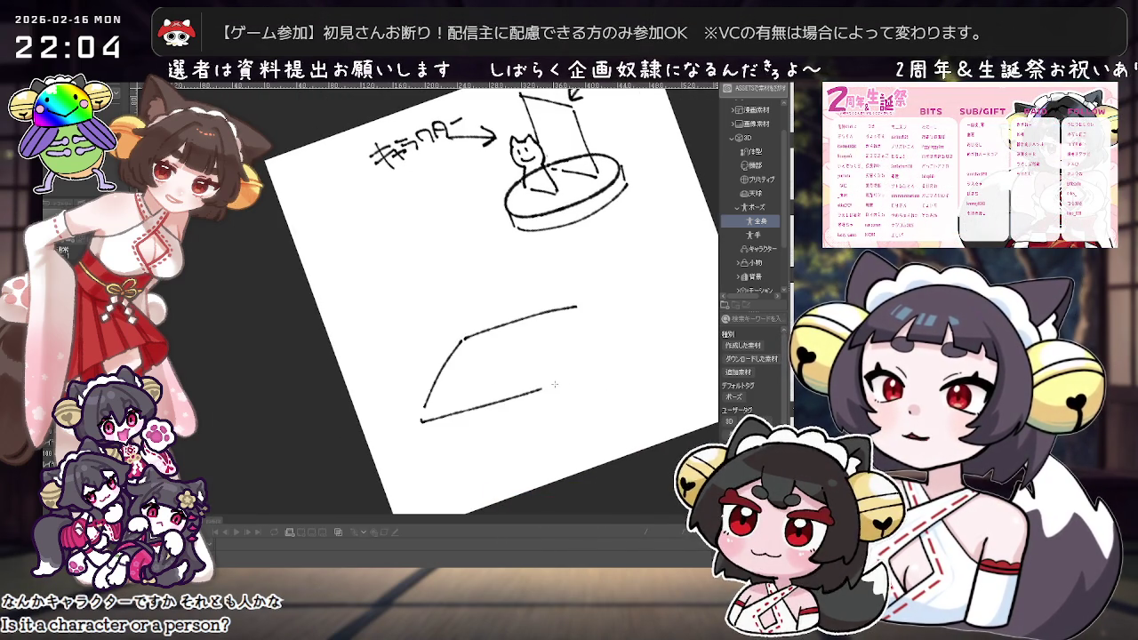
left_click_drag(591, 307, 570, 374)
key("ctrl+z")
left_click_drag(592, 307, 570, 373)
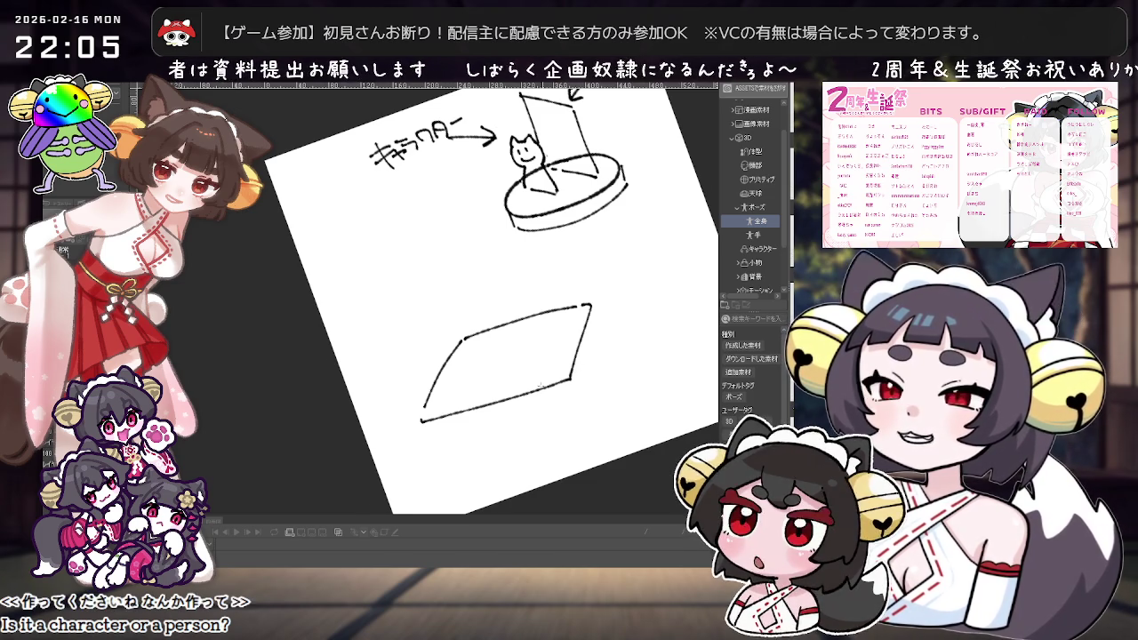
key("ctrl+at")
key("minus")
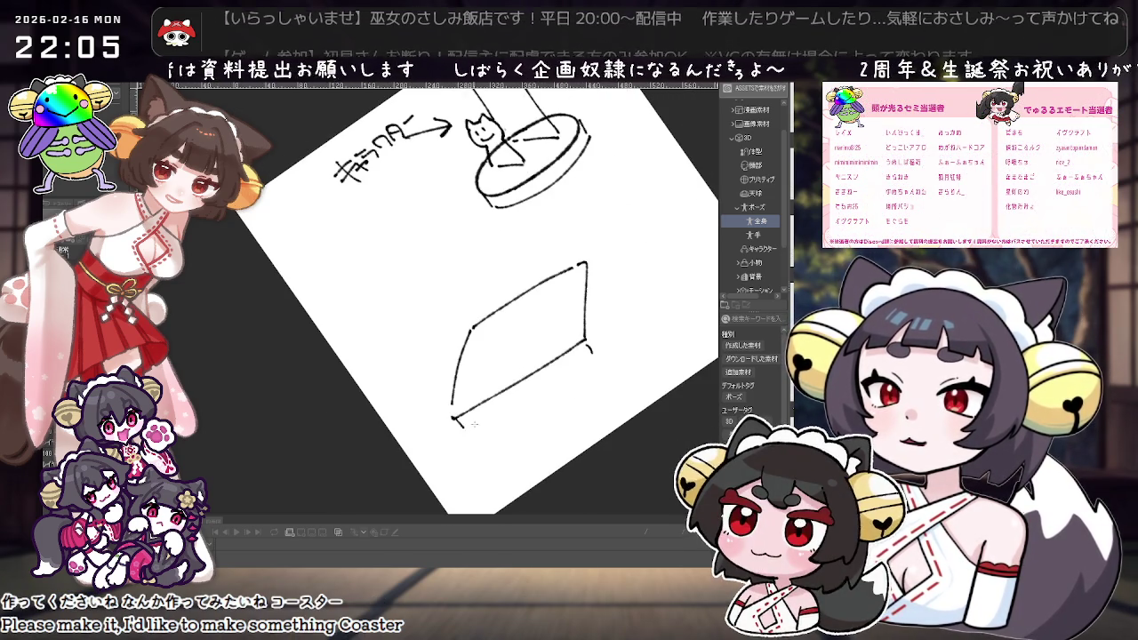
key("minus")
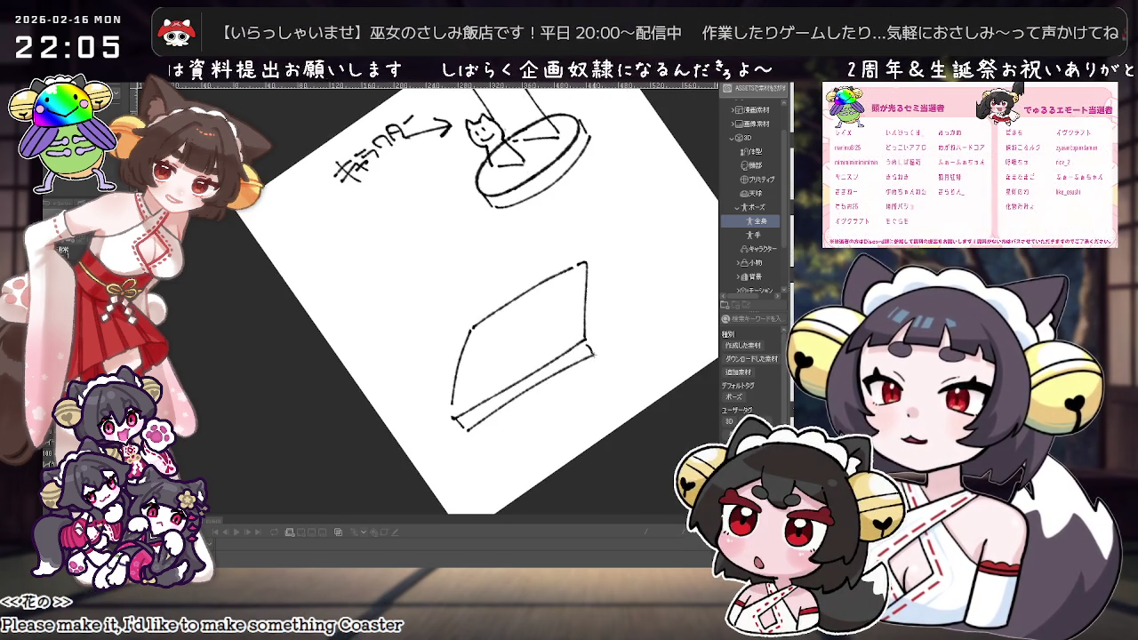
key("asciicircum")
left_click_drag(595, 329, 596, 342)
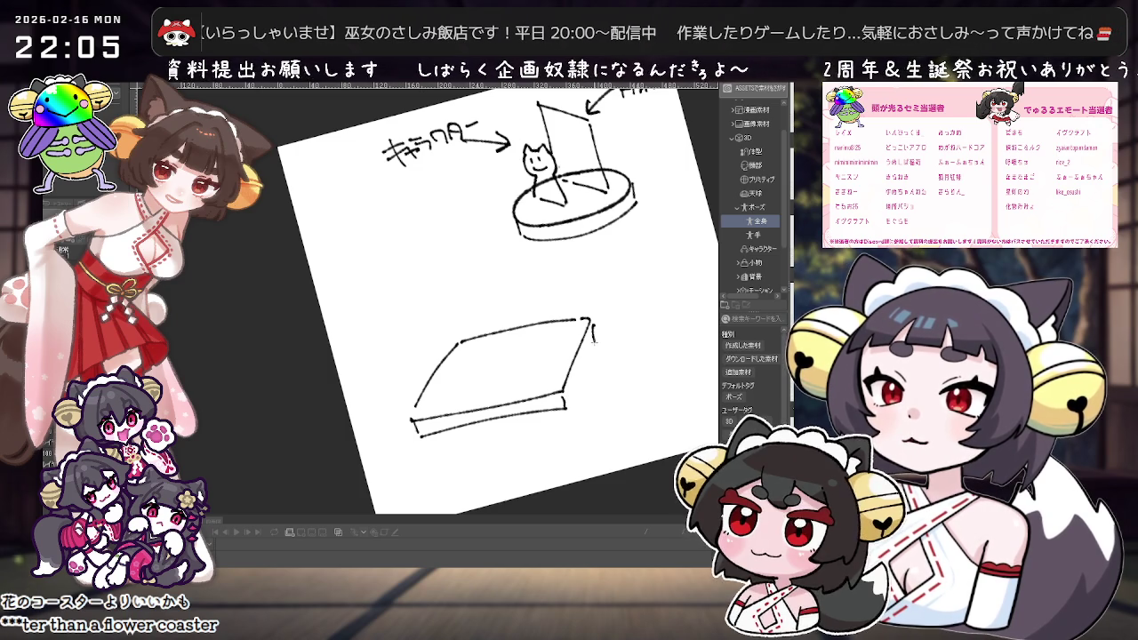
key("asciicircum")
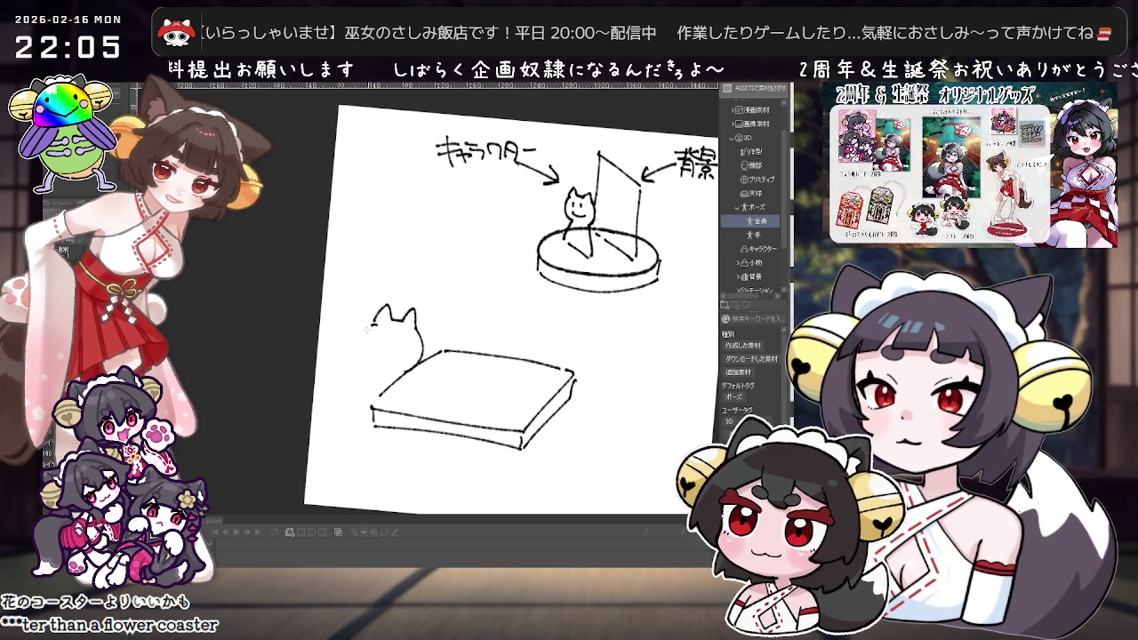
key("ctrl+z")
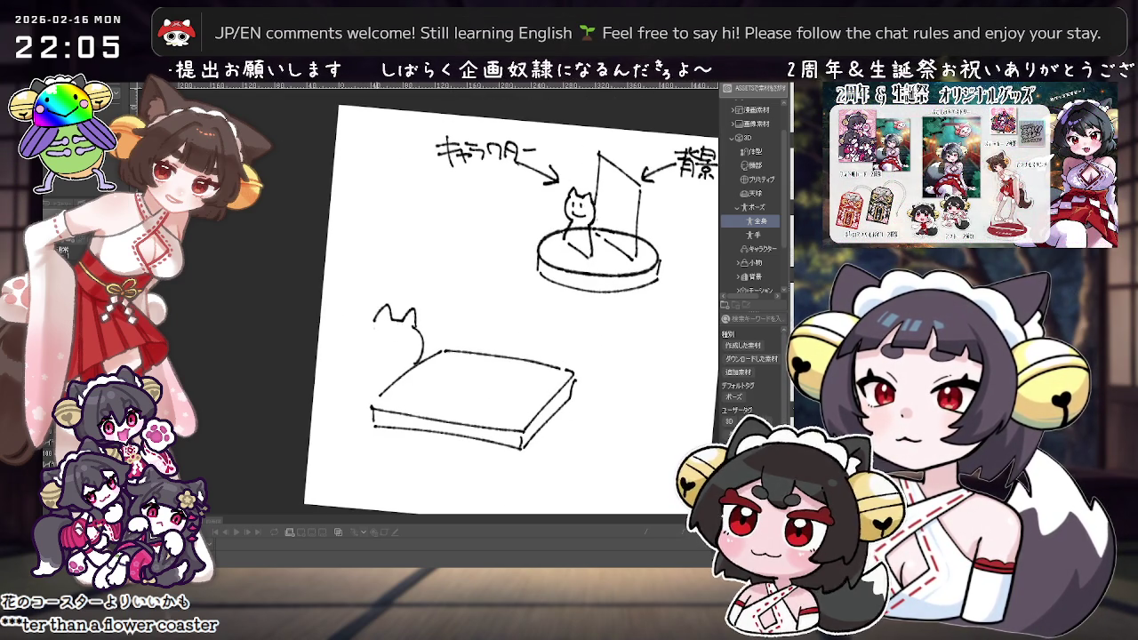
Draw the cat's rounded head, an oval on the coaster, and the cup's vertical sides.
left_click_drag(377, 322, 418, 365)
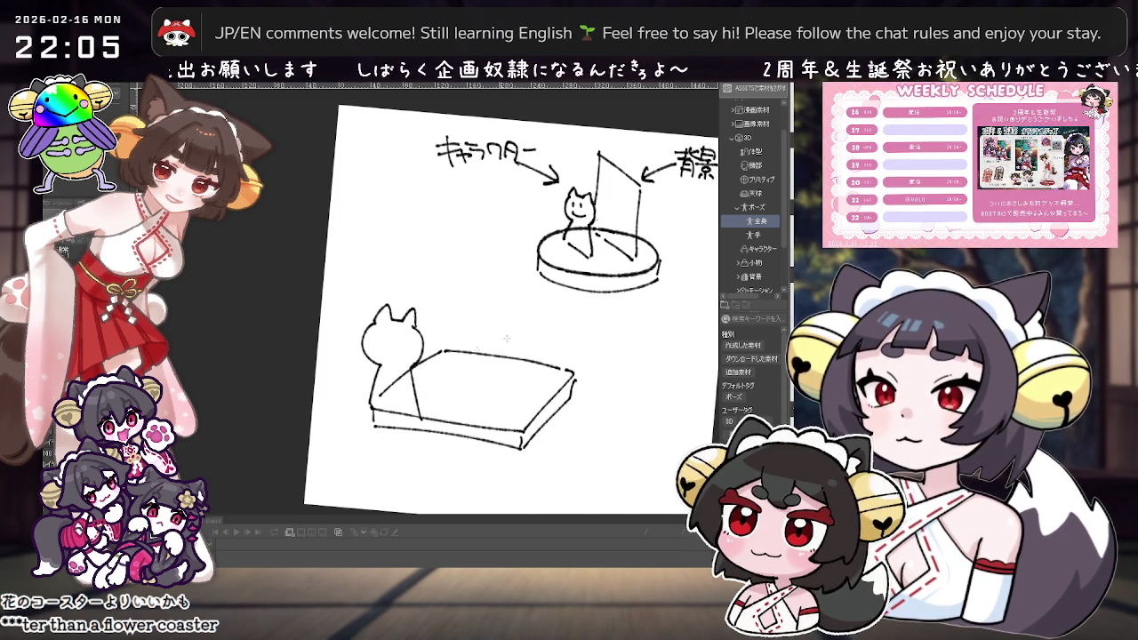
left_click_drag(421, 239, 422, 318)
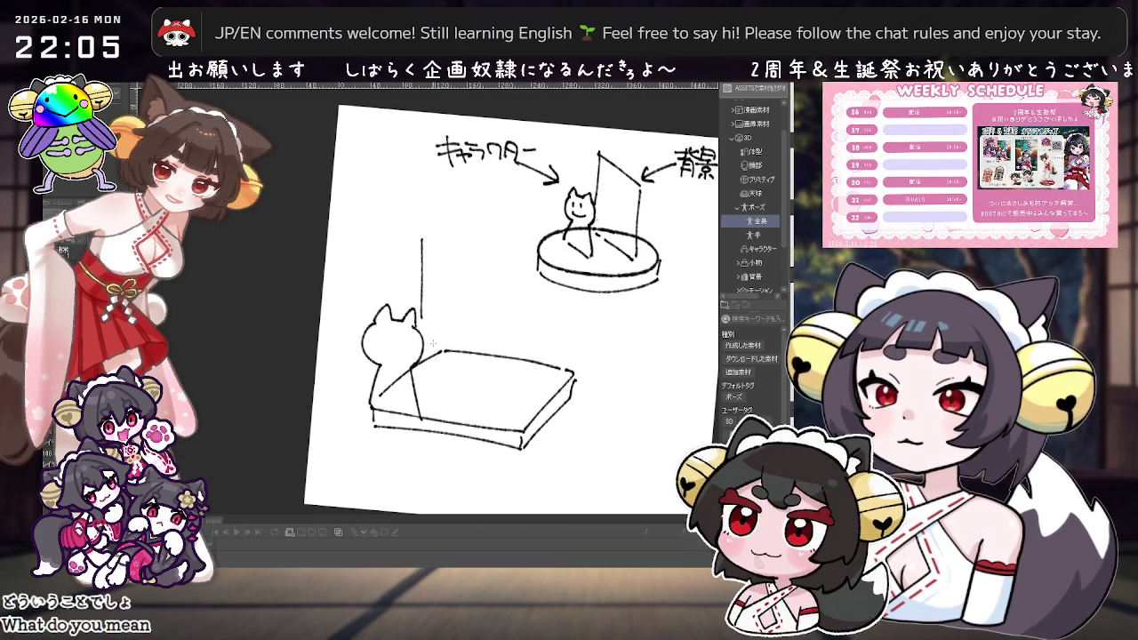
left_click_drag(412, 243, 412, 305)
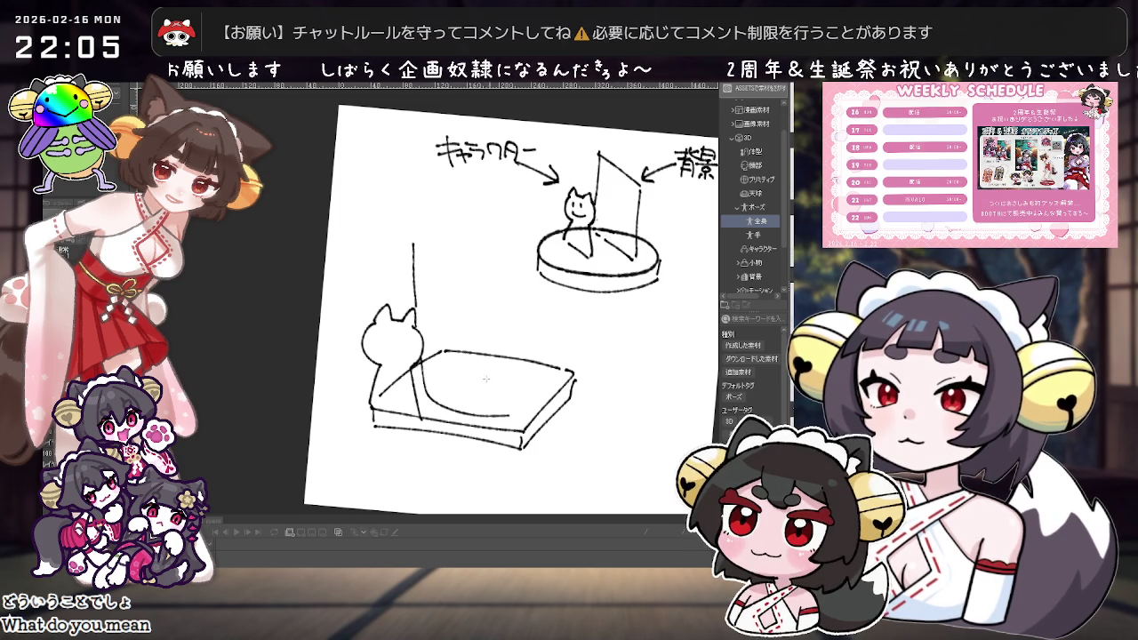
left_click_drag(492, 359, 498, 361)
left_click_drag(548, 289, 541, 360)
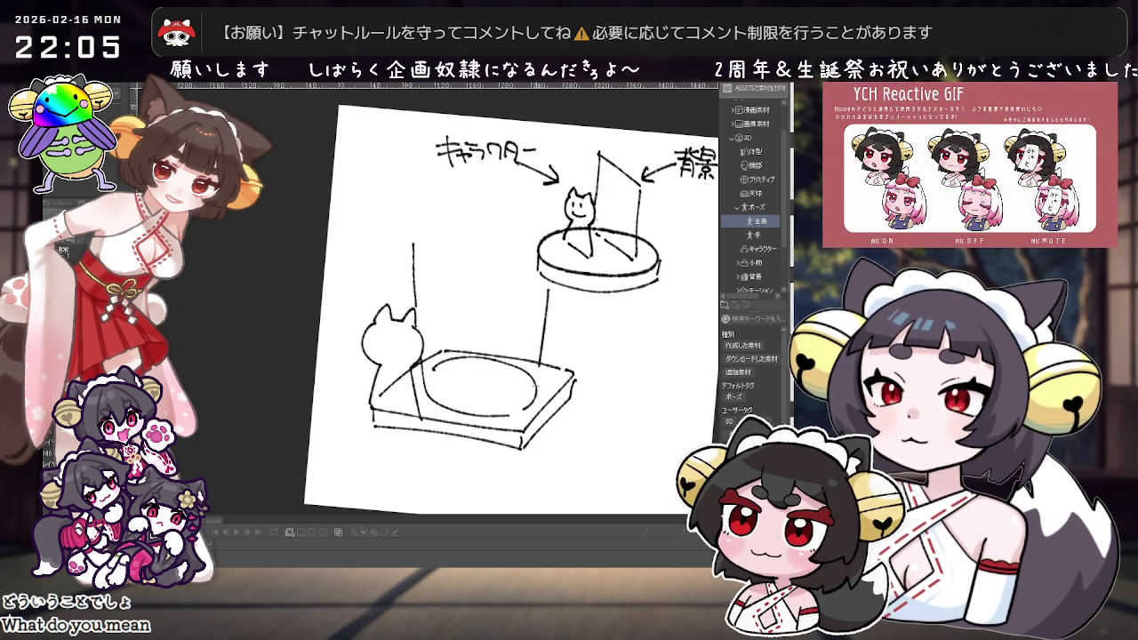
key("ctrl+z")
left_click_drag(551, 272, 552, 378)
key("ctrl+z")
left_click_drag(407, 249, 420, 322)
key("ctrl+z")
left_click_drag(405, 247, 422, 327)
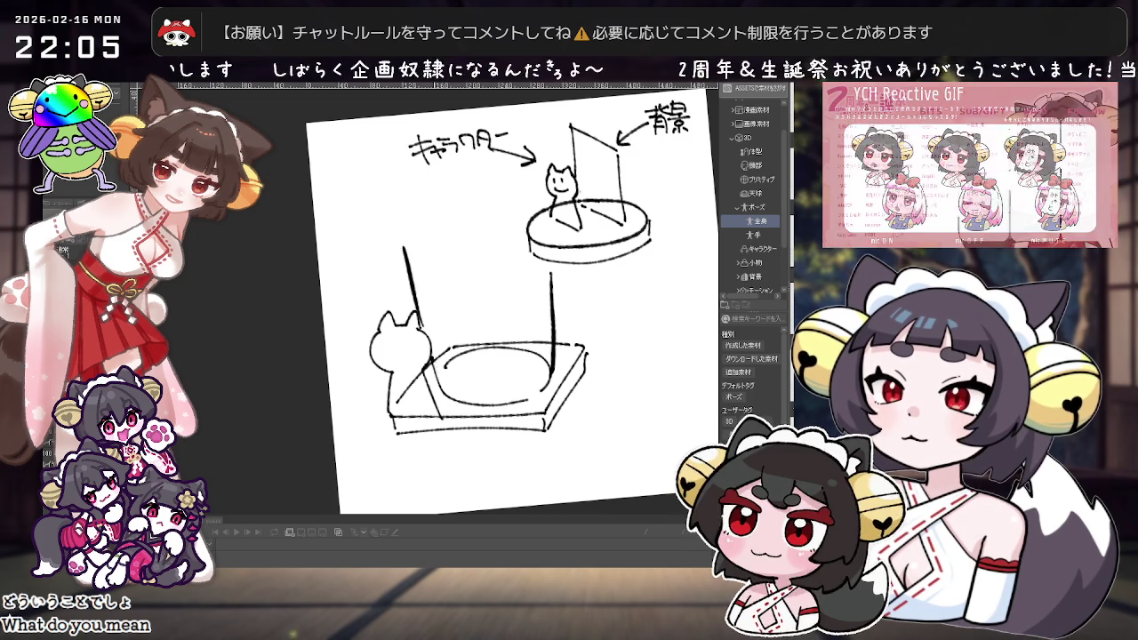
Reset the view upright and draw the cup's top rim.
left_click_drag(569, 303, 585, 313)
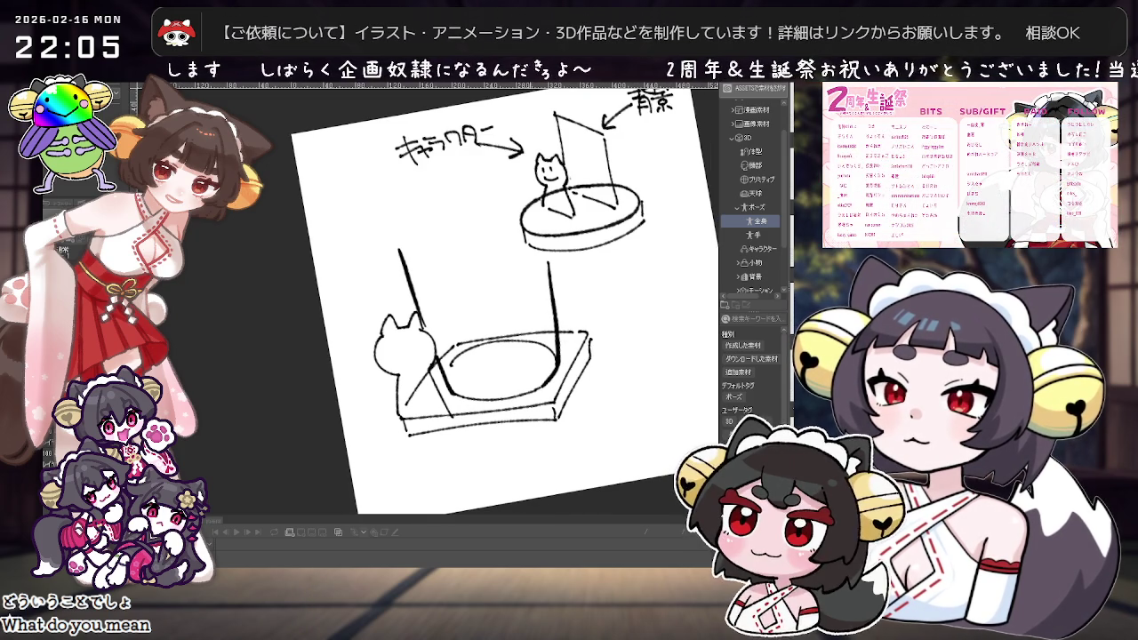
left_click_drag(598, 353, 591, 363)
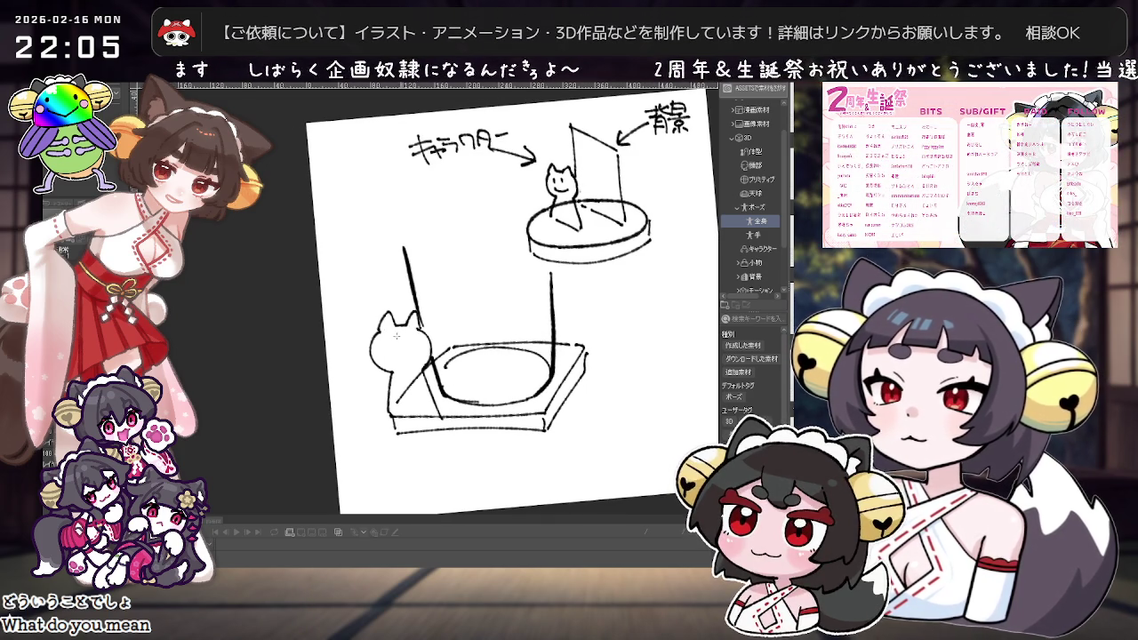
left_click_drag(402, 358, 595, 346)
key("ctrl+0")
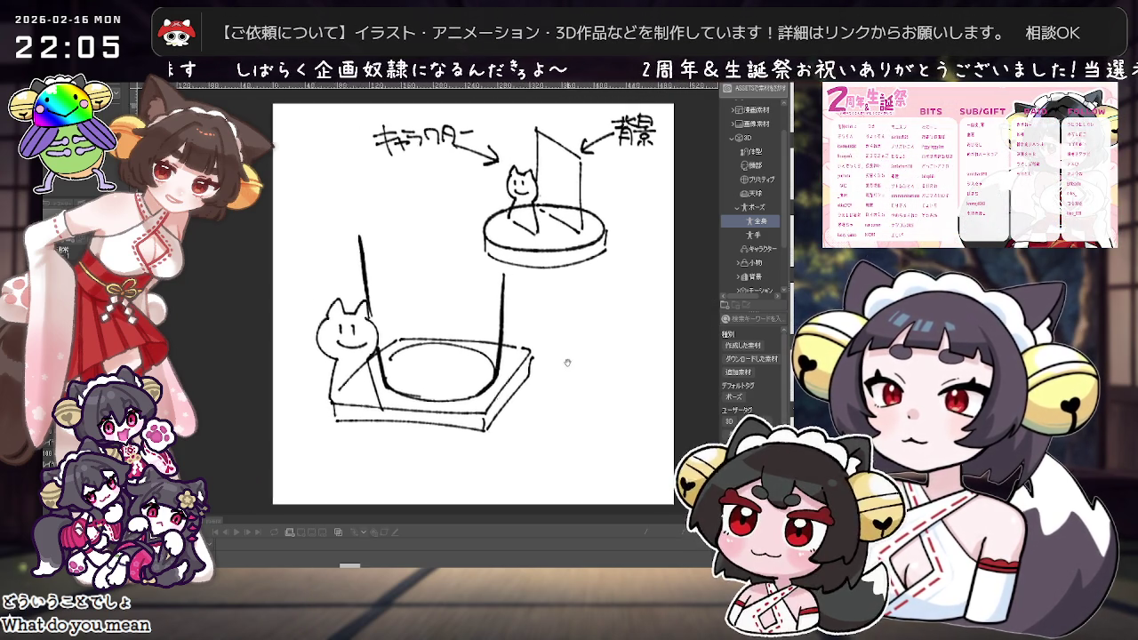
left_click_drag(353, 266, 478, 295)
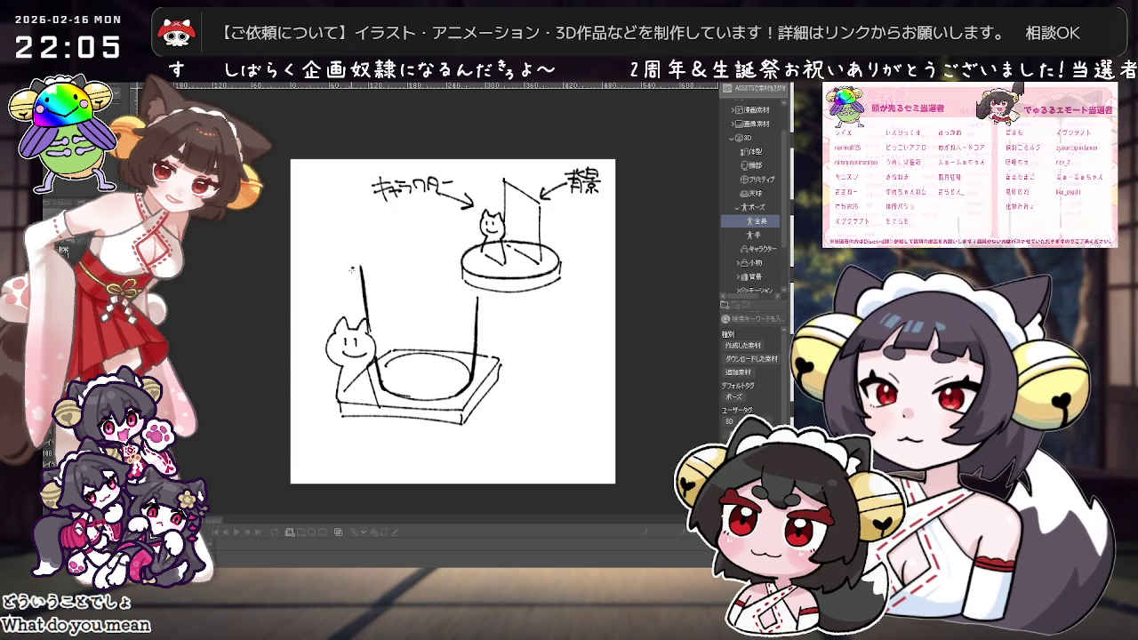
left_click_drag(414, 297, 482, 291)
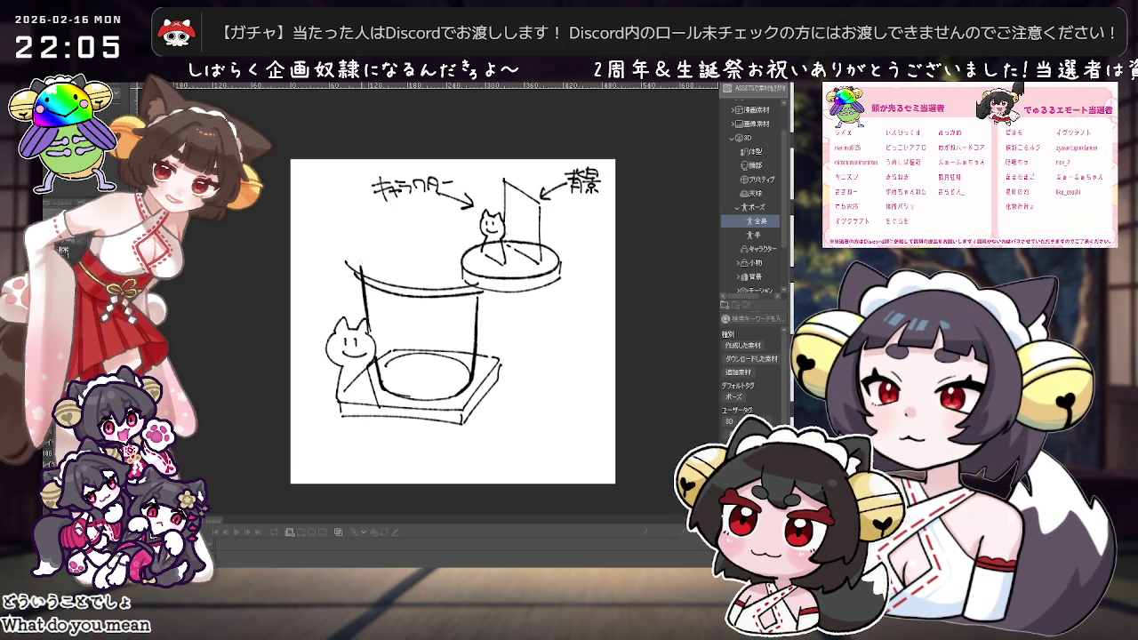
key("ctrl+z")
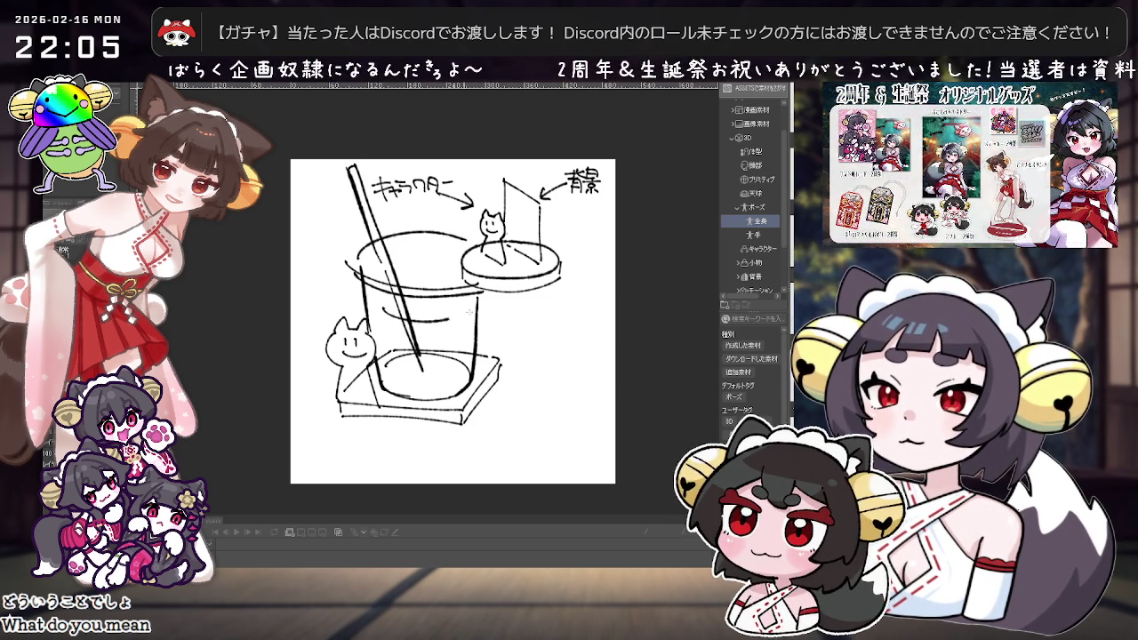
scroll(584, 278, "down", 1)
scroll(584, 278, "down", 2)
scroll(584, 279, "up", 3)
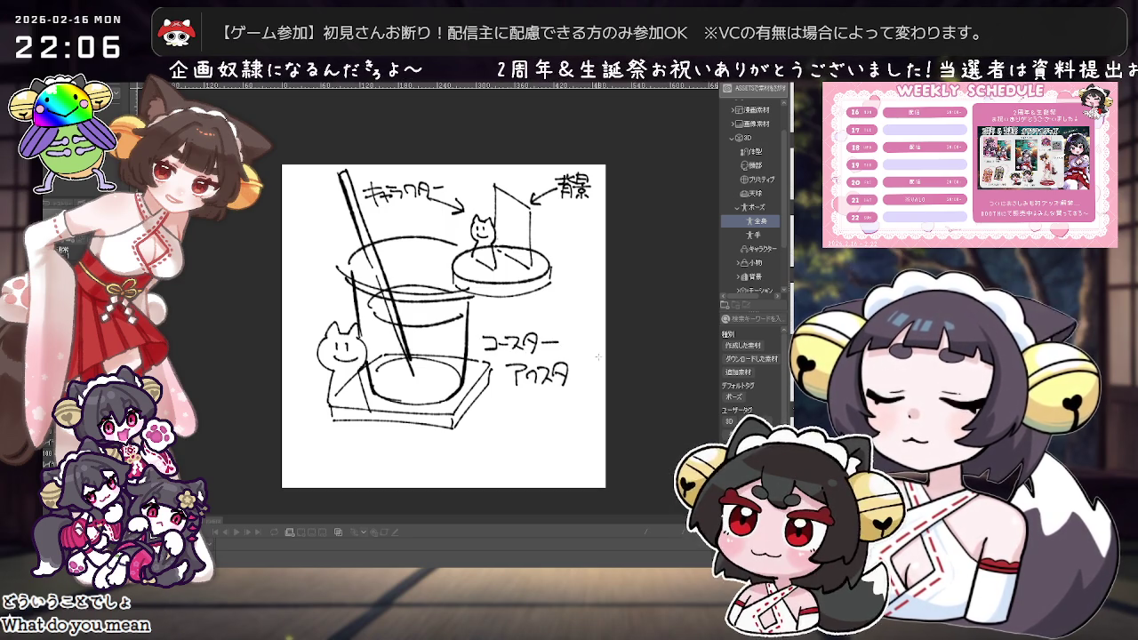
scroll(598, 357, "down", 1)
scroll(598, 358, "up", 1)
left_click_drag(517, 420, 581, 366)
key("ctrl+z")
mouse_move(516, 459)
left_mouse_down()
mouse_move(547, 411)
mouse_move(539, 462)
left_mouse_up()
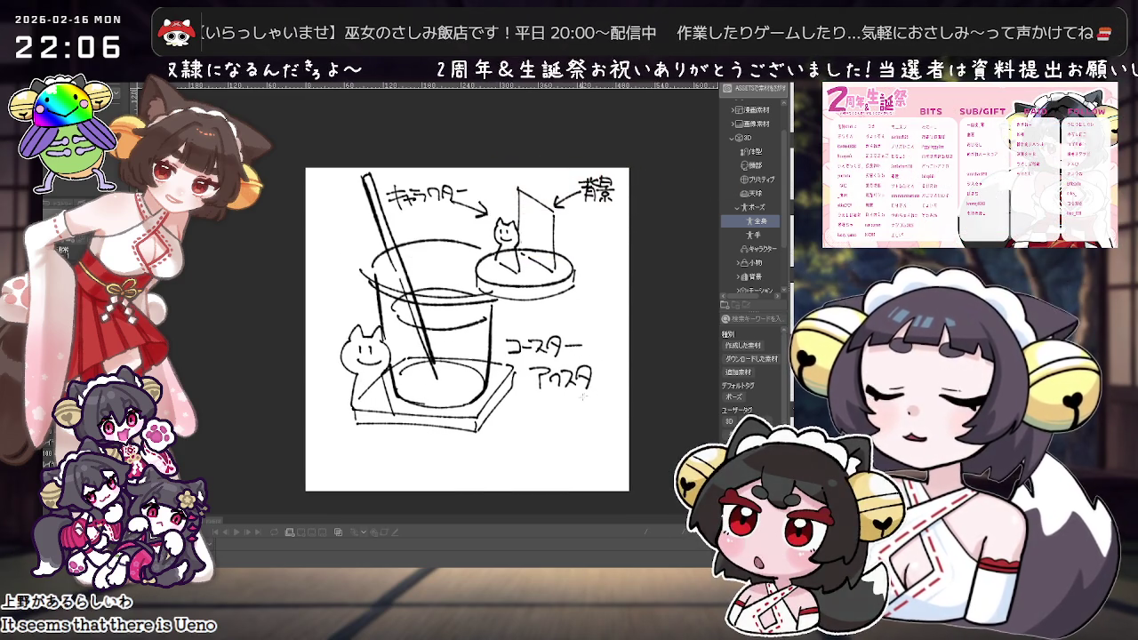
scroll(584, 397, "up", 2)
scroll(529, 465, "down", 1)
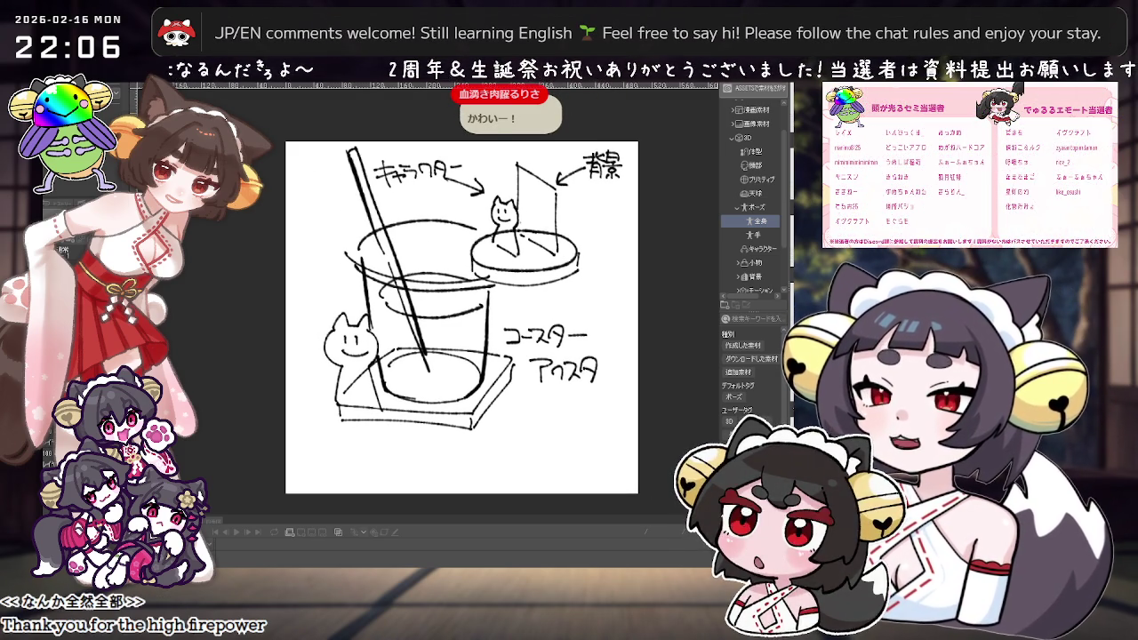
key("Delete")
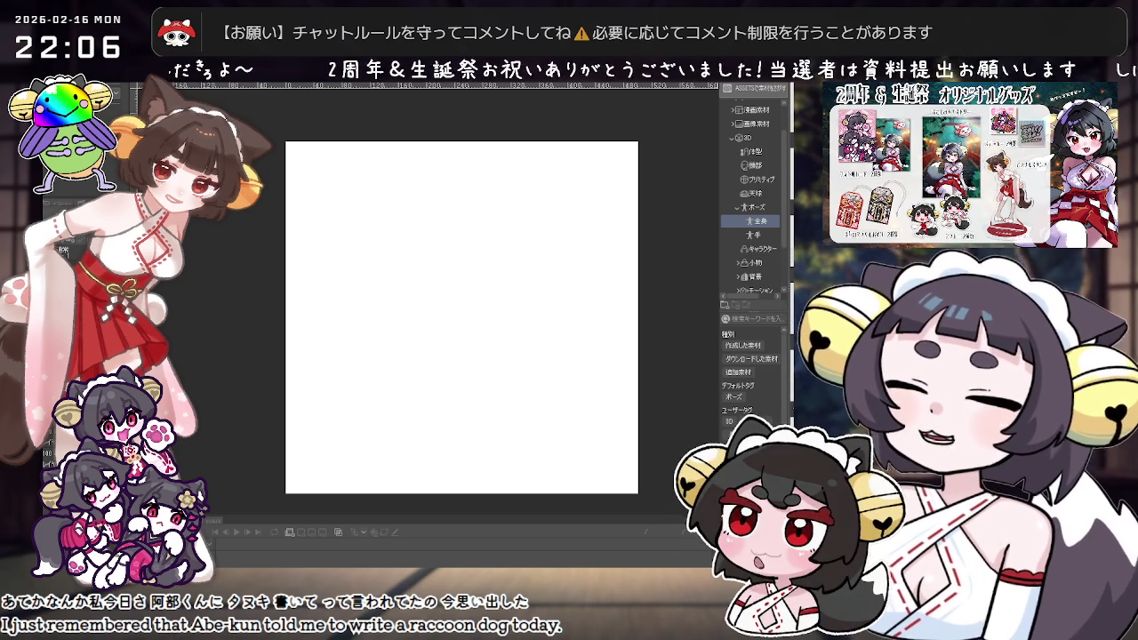
key("ctrl+z")
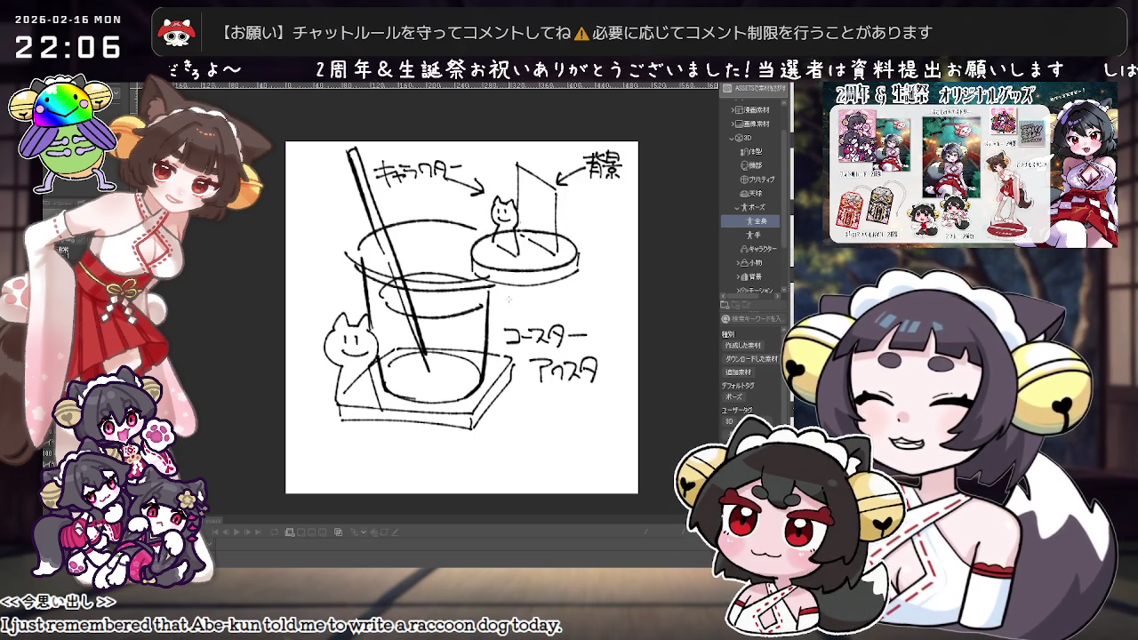
left_click_drag(508, 299, 498, 169)
Free-transform the whole cup-and-coaster sketch smaller and shift it right.
scroll(562, 359, "up", 2)
scroll(563, 359, "up", 1)
scroll(443, 319, "up", 1)
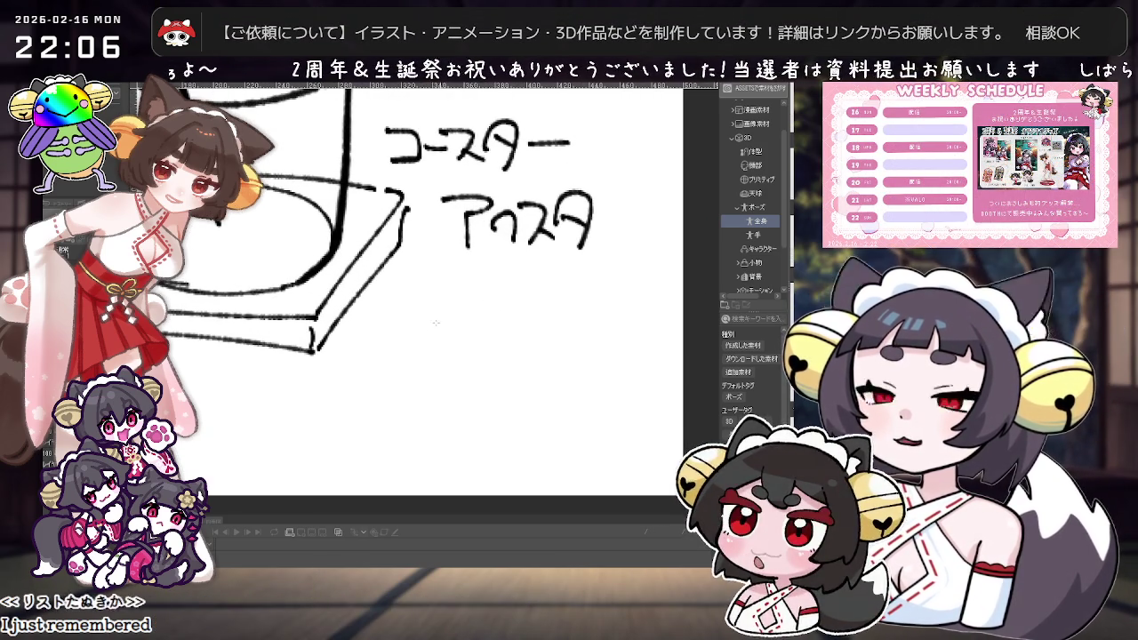
scroll(454, 330, "down", 1)
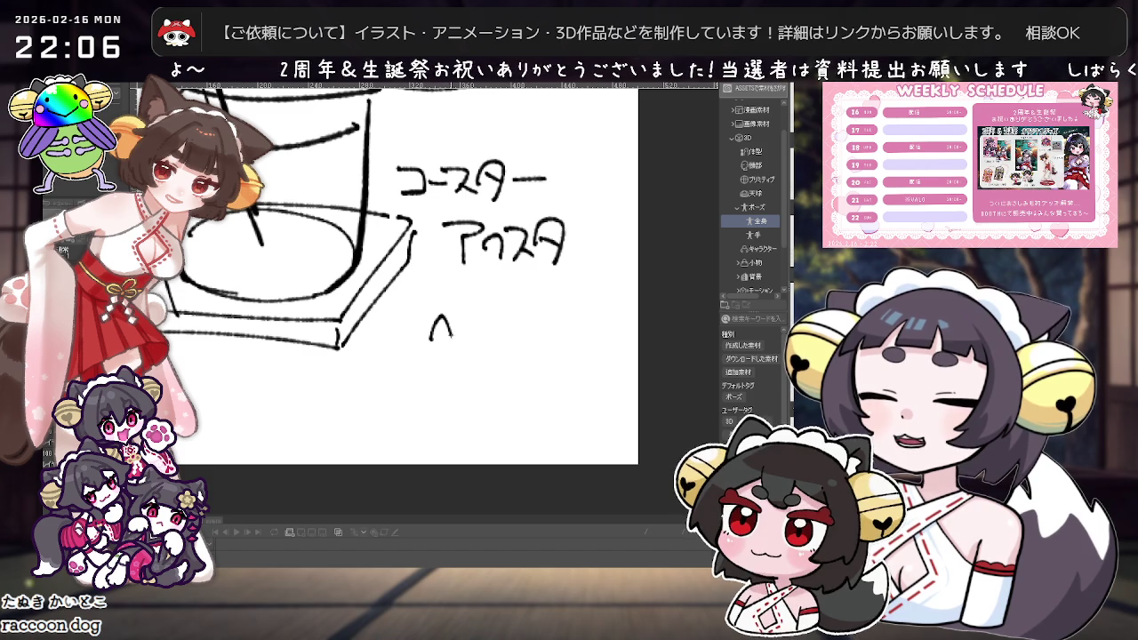
scroll(458, 338, "down", 1)
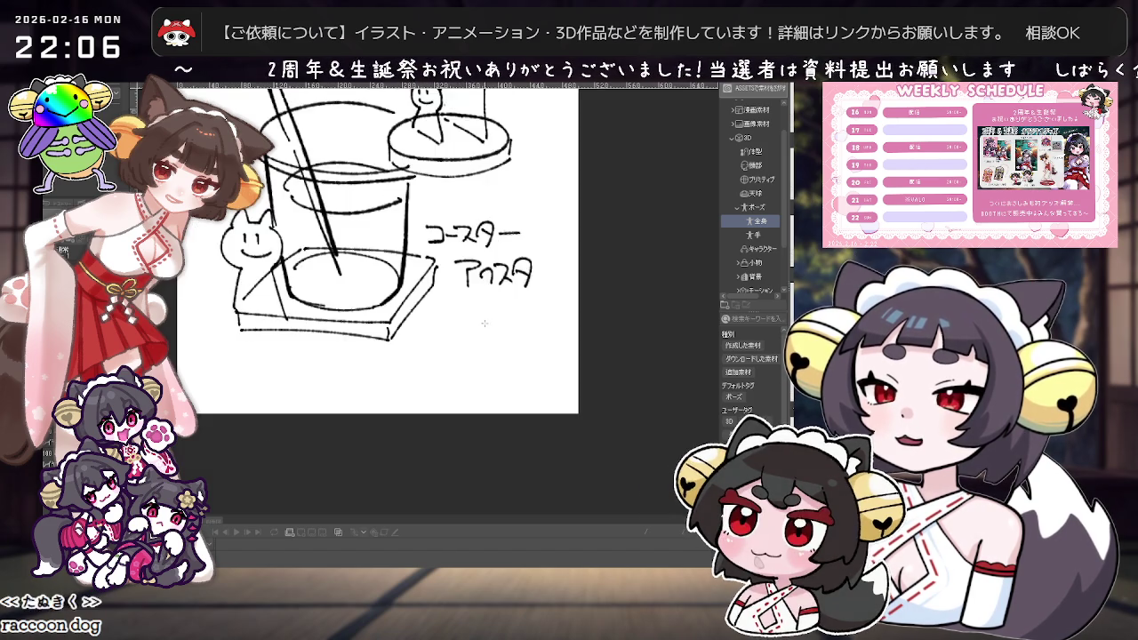
scroll(476, 346, "down", 2)
scroll(494, 354, "down", 1)
key("ctrl+t")
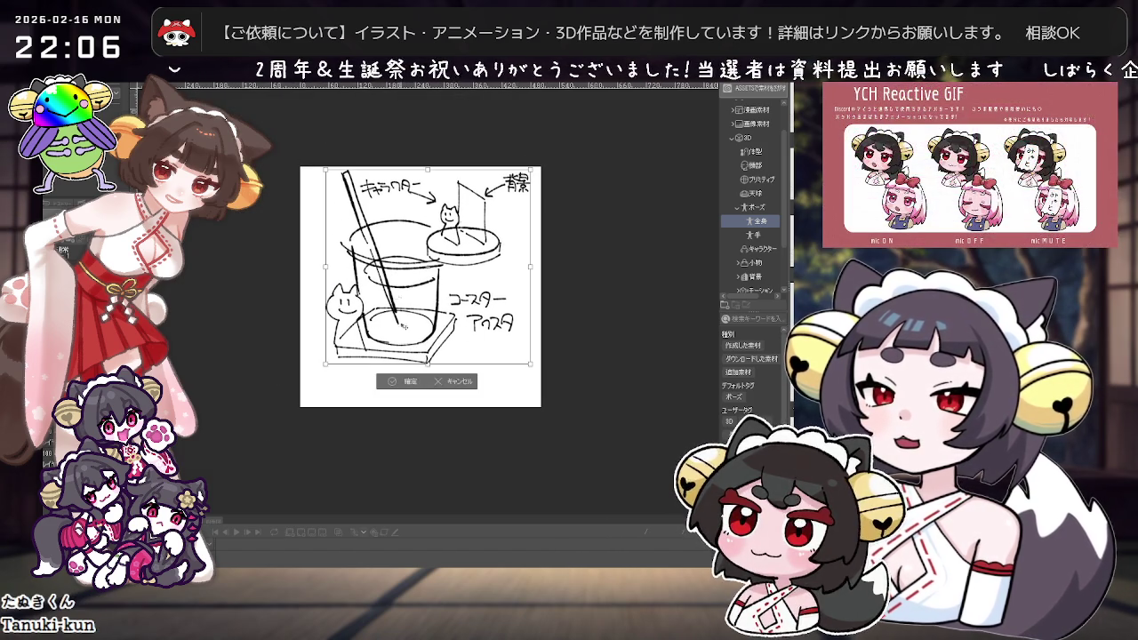
left_click_drag(418, 267, 449, 266)
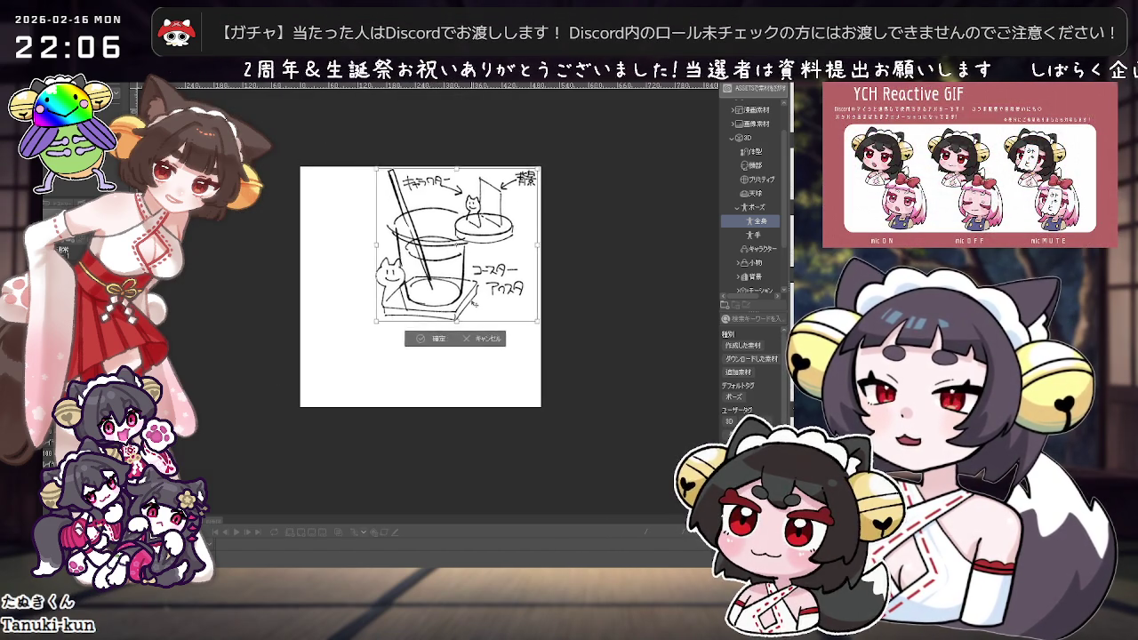
left_click(408, 343)
Try a curved arc below the cup, then undo the stray stroke.
scroll(408, 339, "up", 2)
scroll(391, 325, "up", 1)
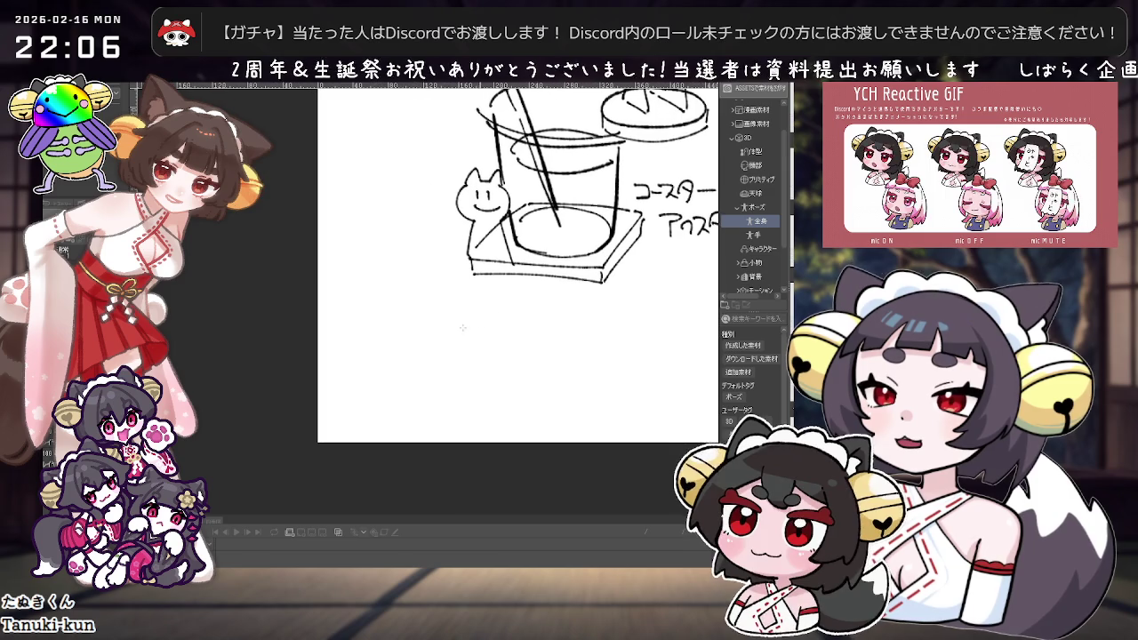
left_click_drag(379, 311, 375, 343)
key("ctrl+z")
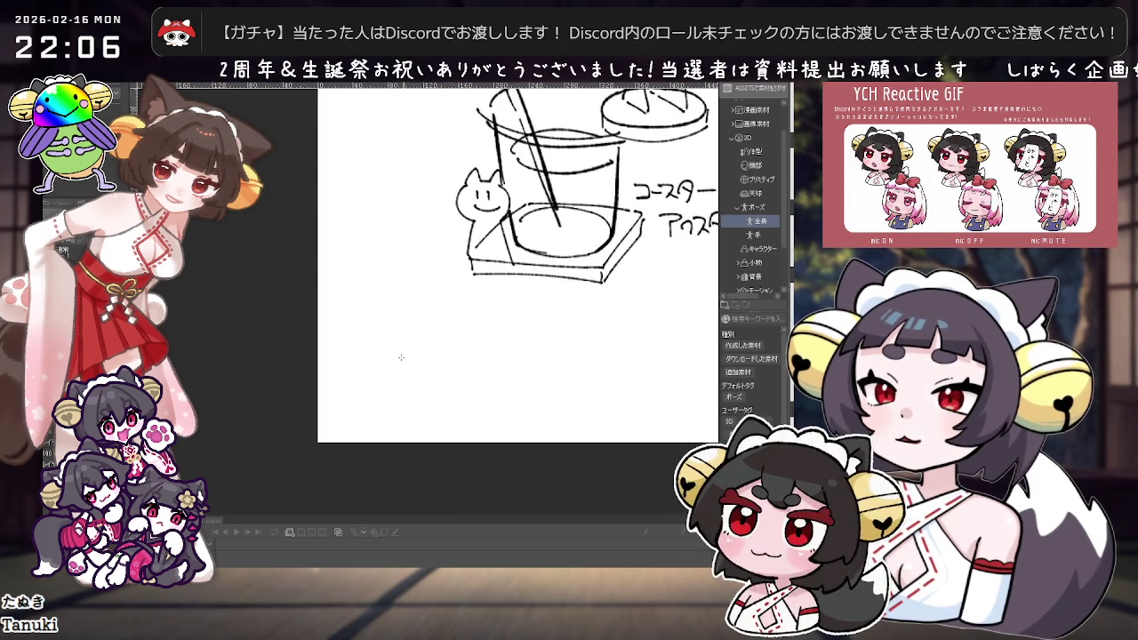
Sketch a tanuki head with round ears, eye mask and arms below the cup.
mouse_move(412, 384)
left_mouse_down()
mouse_move(357, 331)
mouse_move(457, 307)
left_mouse_up()
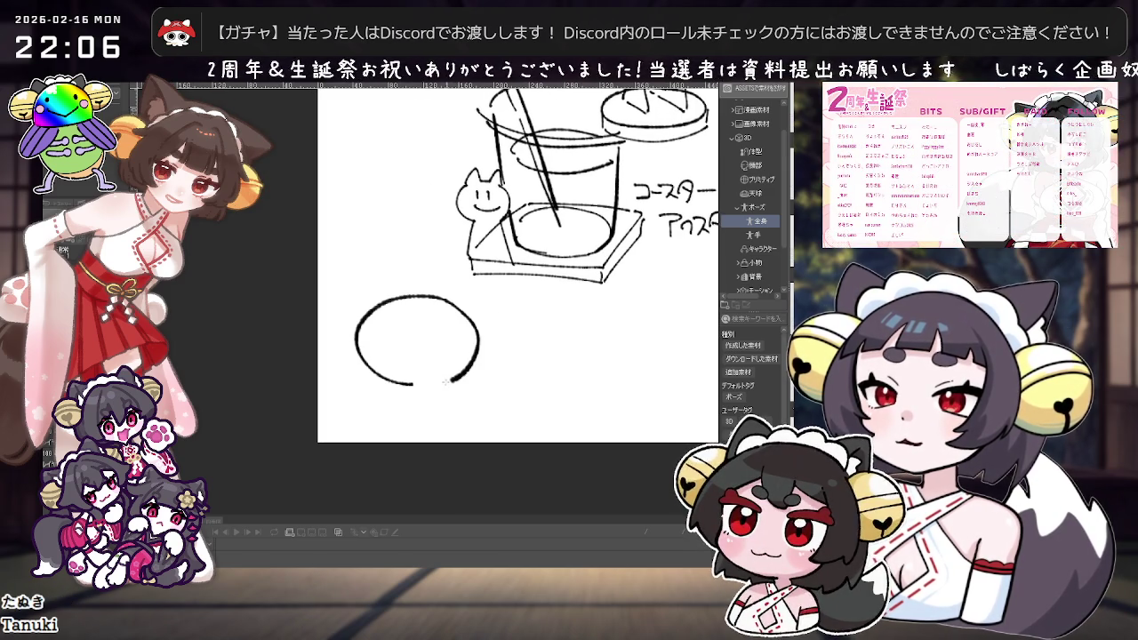
key("ctrl+z")
key("ctrl+z")
left_click_drag(418, 388, 399, 299)
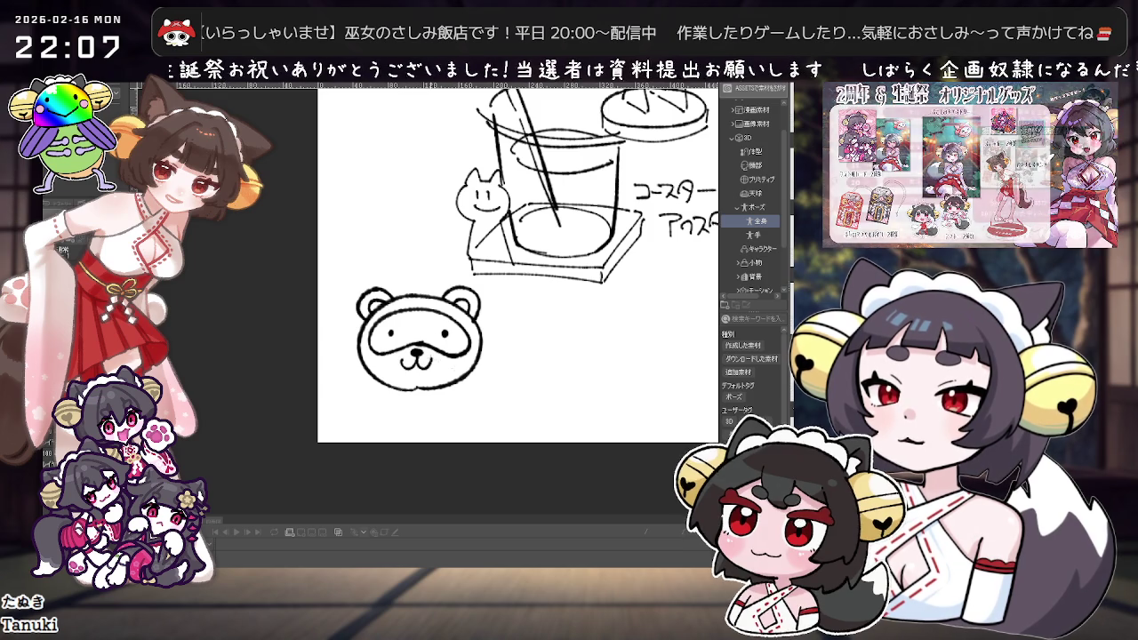
scroll(453, 365, "down", 2)
scroll(472, 366, "up", 2)
scroll(483, 369, "up", 1)
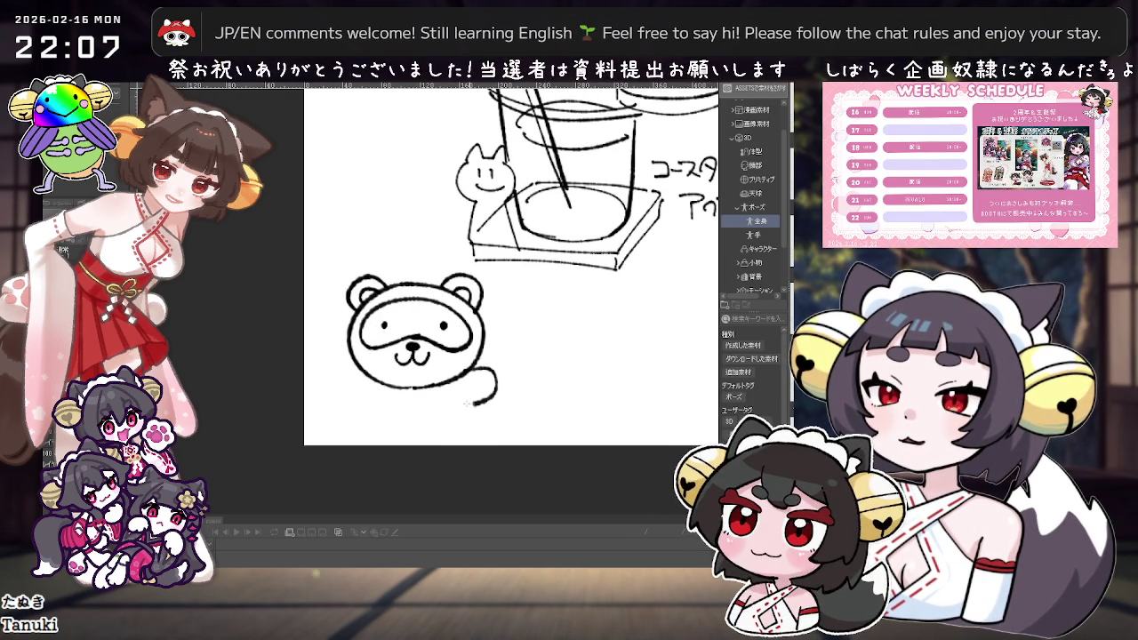
left_click_drag(335, 388, 359, 432)
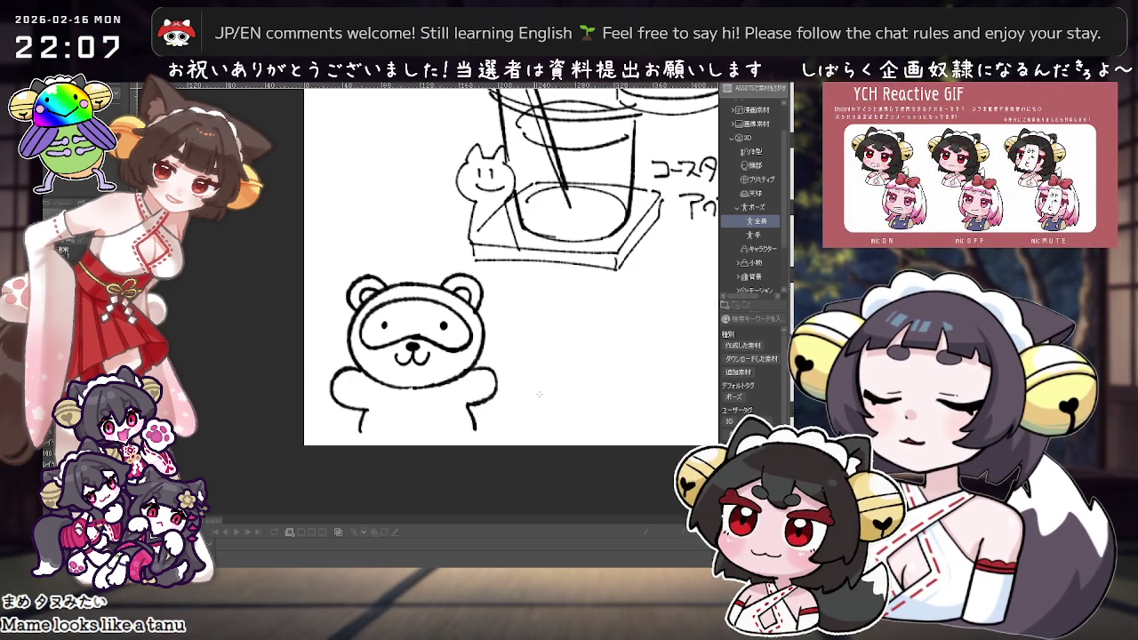
Lasso the tanuki doodle and scale it down slightly.
scroll(533, 391, "down", 1)
mouse_move(364, 298)
left_mouse_down()
mouse_move(544, 434)
mouse_move(505, 378)
left_mouse_up()
left_click(492, 448)
left_click(418, 395)
scroll(443, 356, "up", 1)
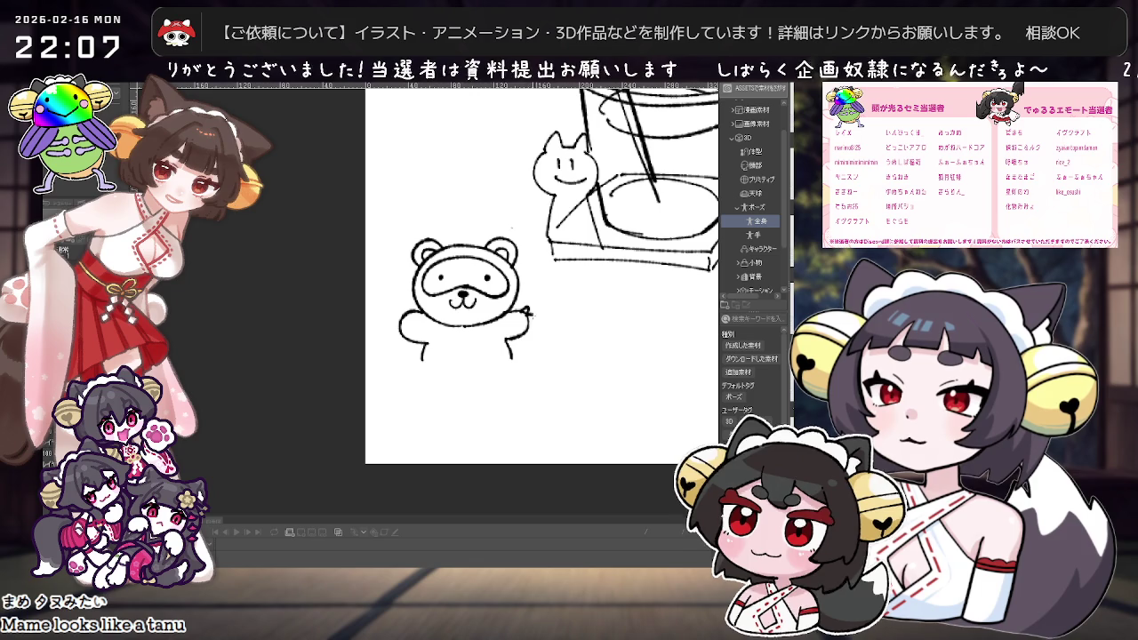
Add a paw, necktie, body side and back leg to the tanuki, rotating the view.
left_click_drag(399, 307, 402, 331)
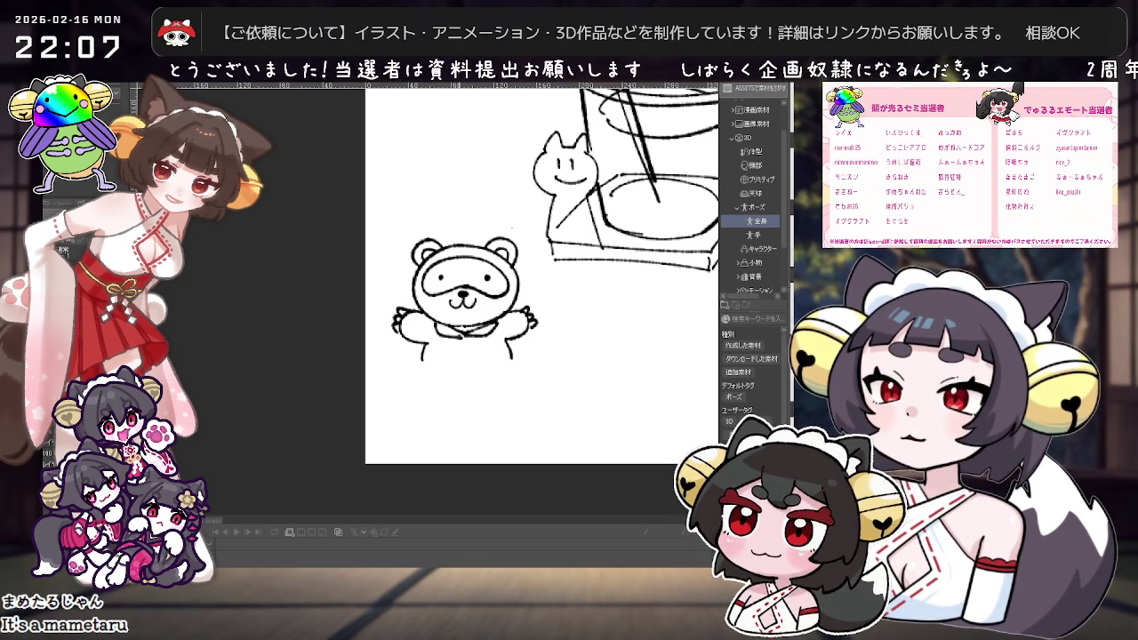
mouse_move(457, 341)
left_mouse_down()
mouse_move(464, 367)
mouse_move(499, 359)
left_mouse_up()
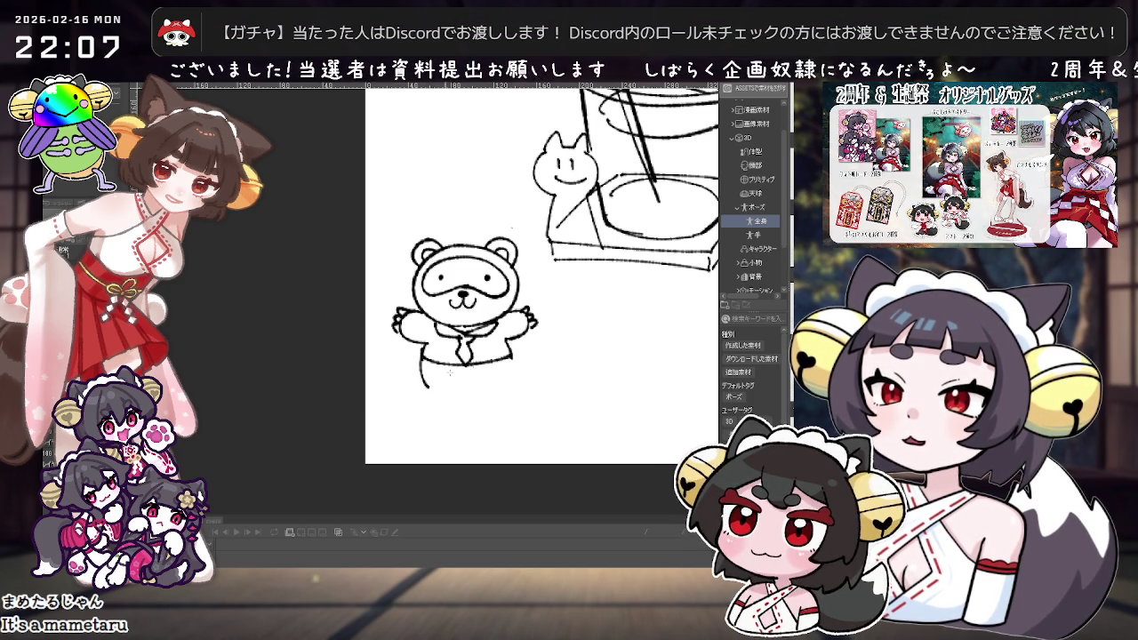
left_click_drag(510, 357, 513, 382)
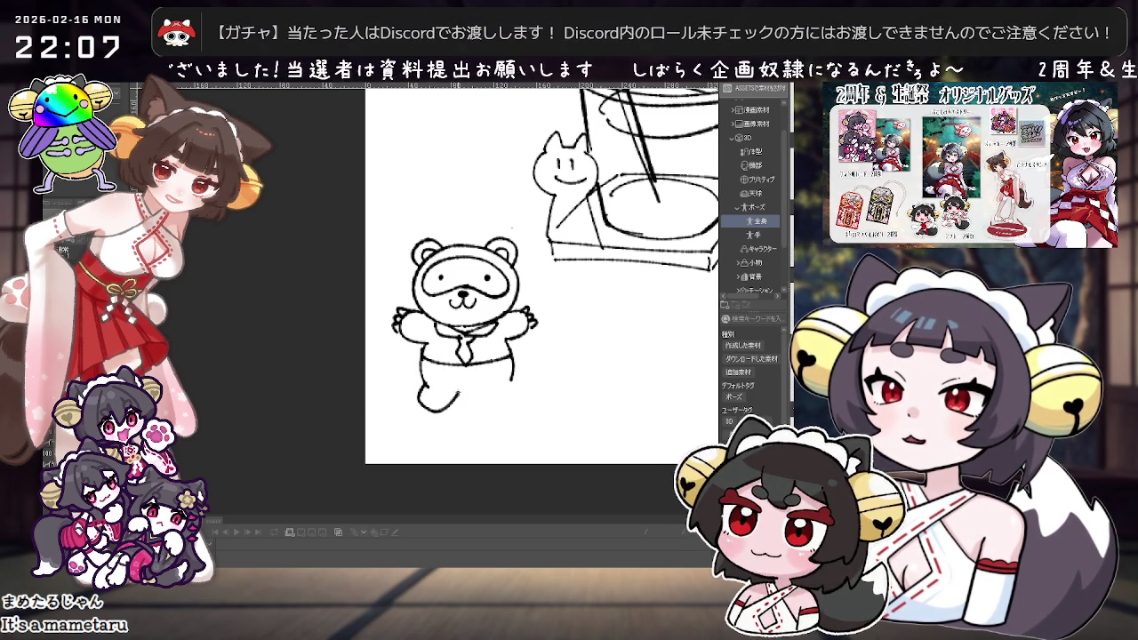
key("ctrl+z")
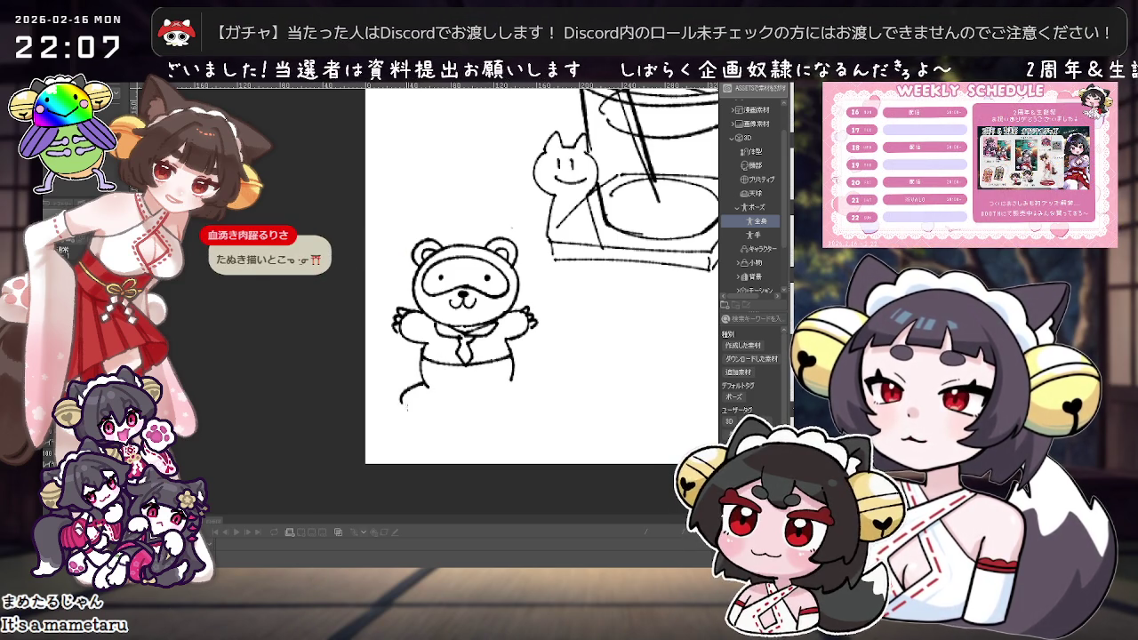
scroll(595, 349, "up", 2)
left_click_drag(582, 359, 491, 400)
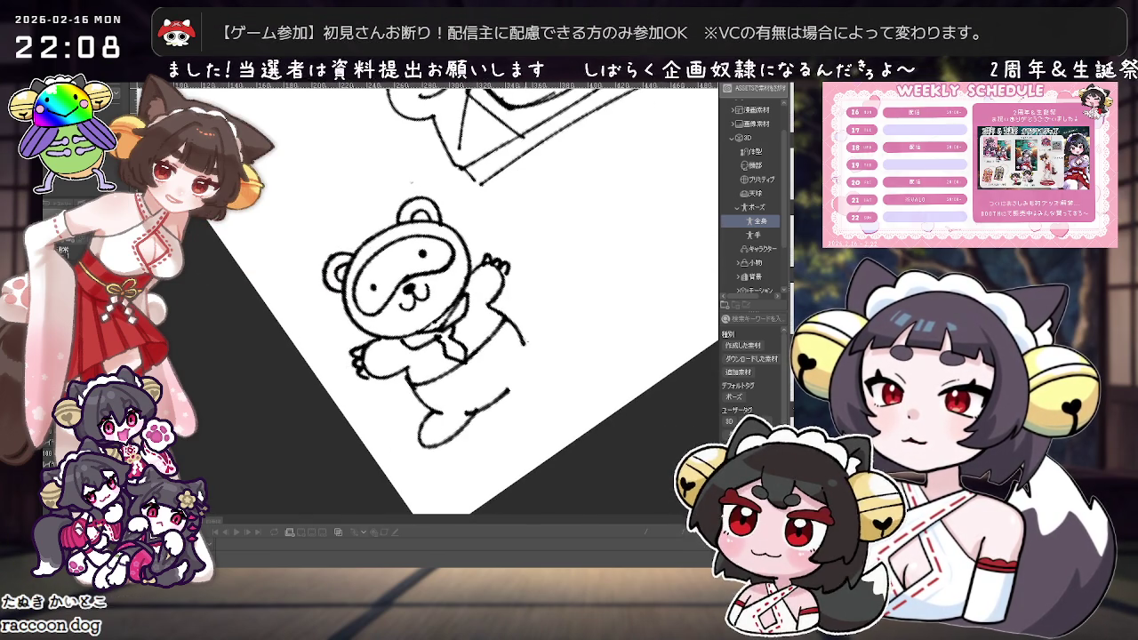
mouse_move(521, 341)
left_mouse_down()
mouse_move(515, 387)
mouse_move(533, 302)
left_mouse_up()
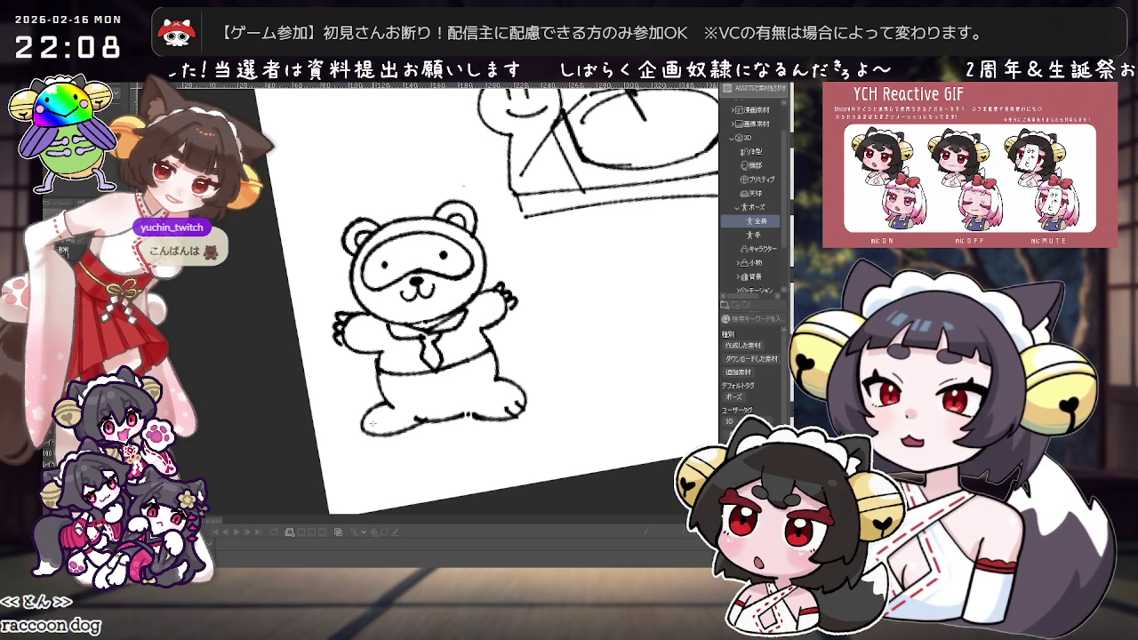
scroll(543, 401, "down", 2)
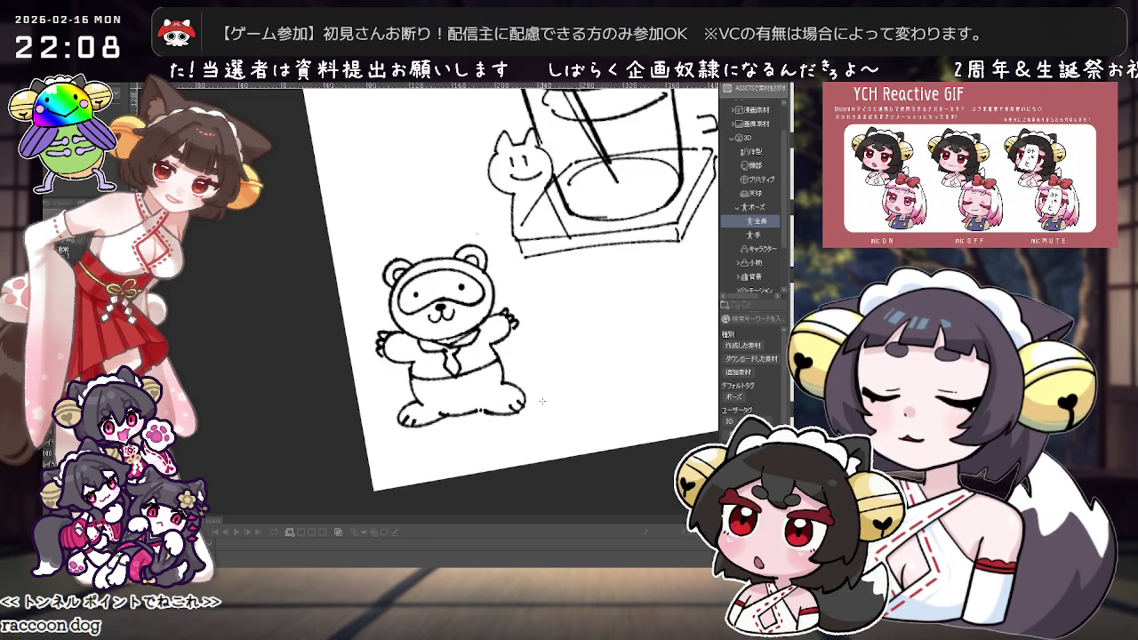
scroll(542, 401, "up", 2)
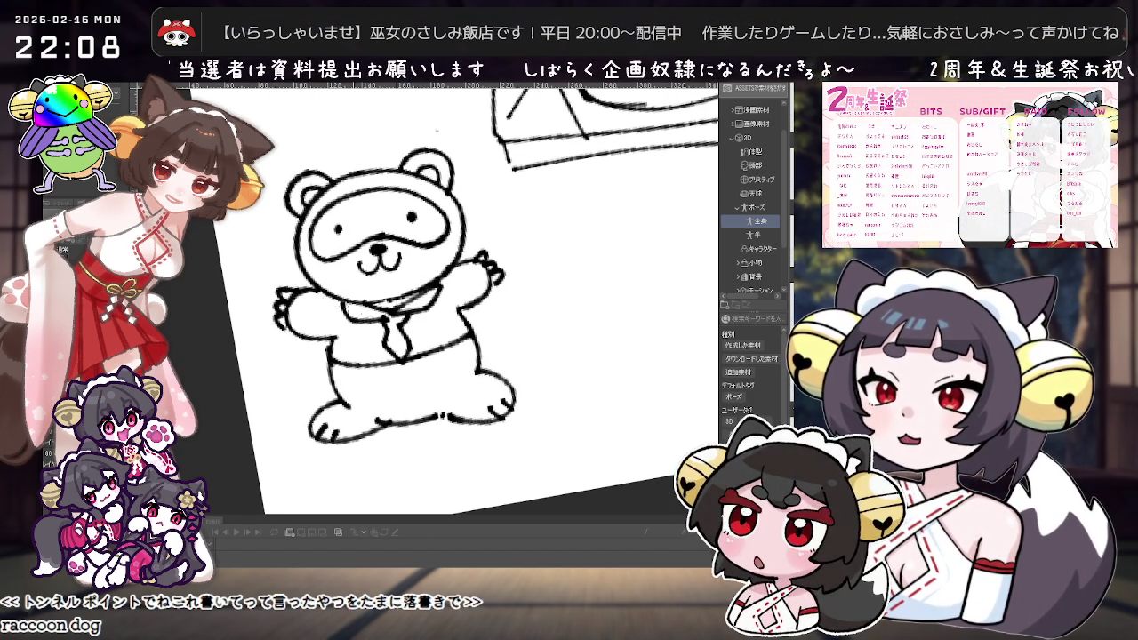
scroll(444, 293, "down", 2)
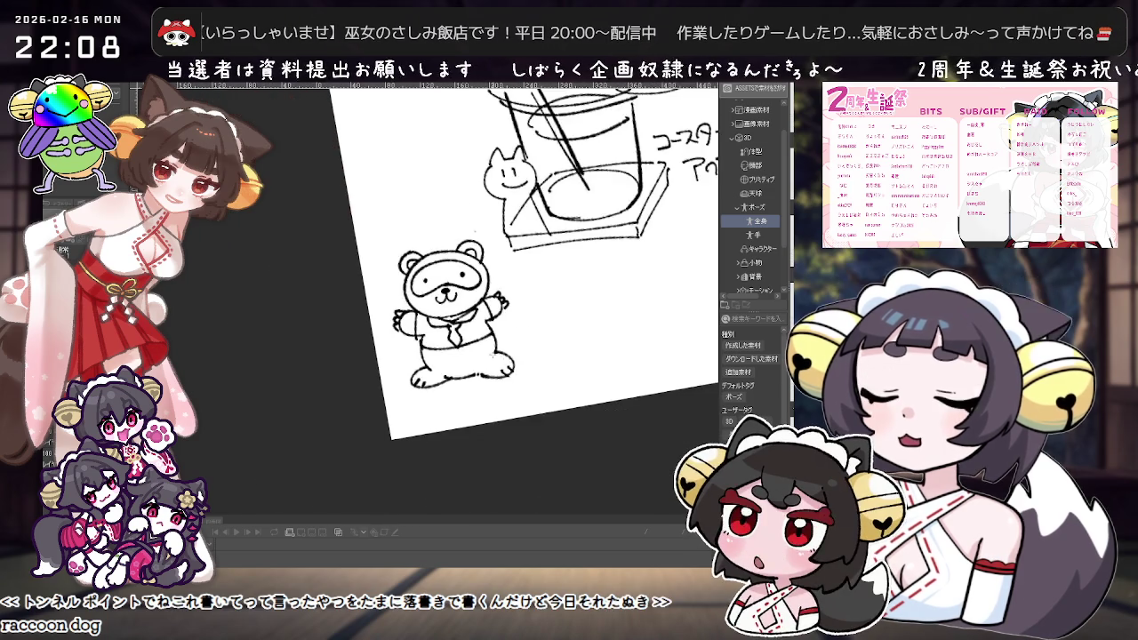
scroll(445, 293, "up", 2)
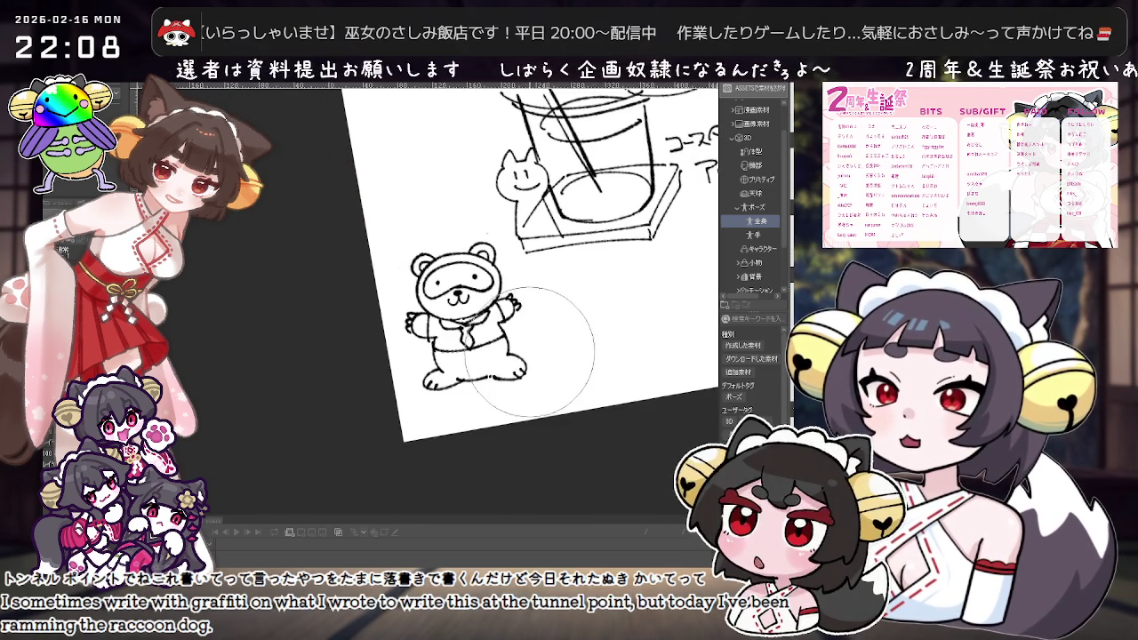
Draw a curved tail behind the tanuki, undoing its drooping end.
left_click_drag(435, 384, 508, 402)
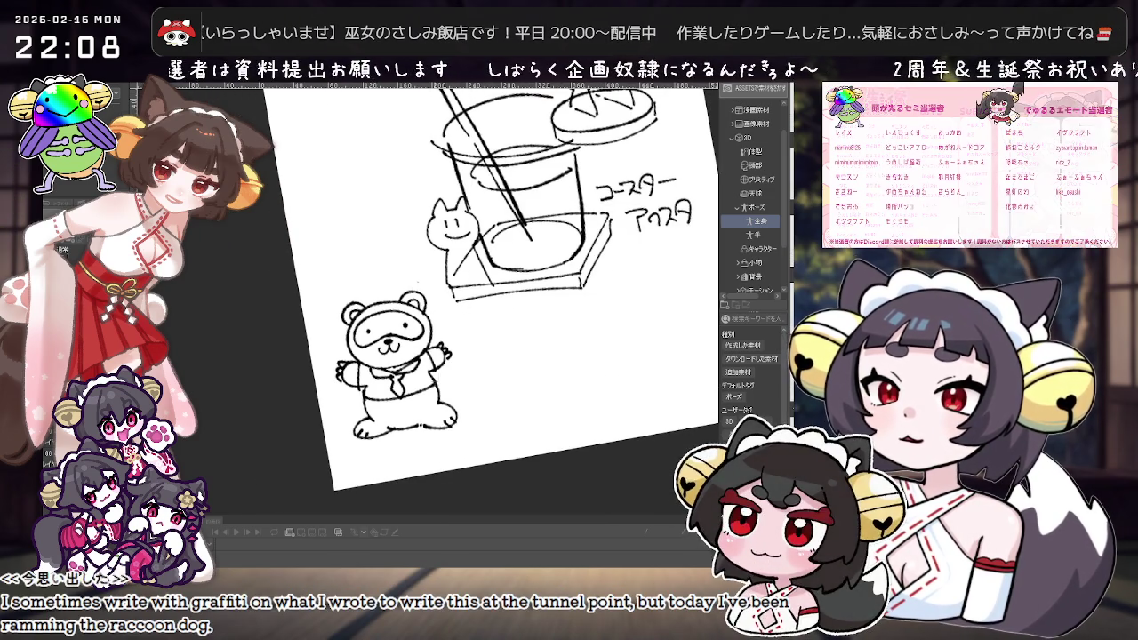
key("ctrl+z")
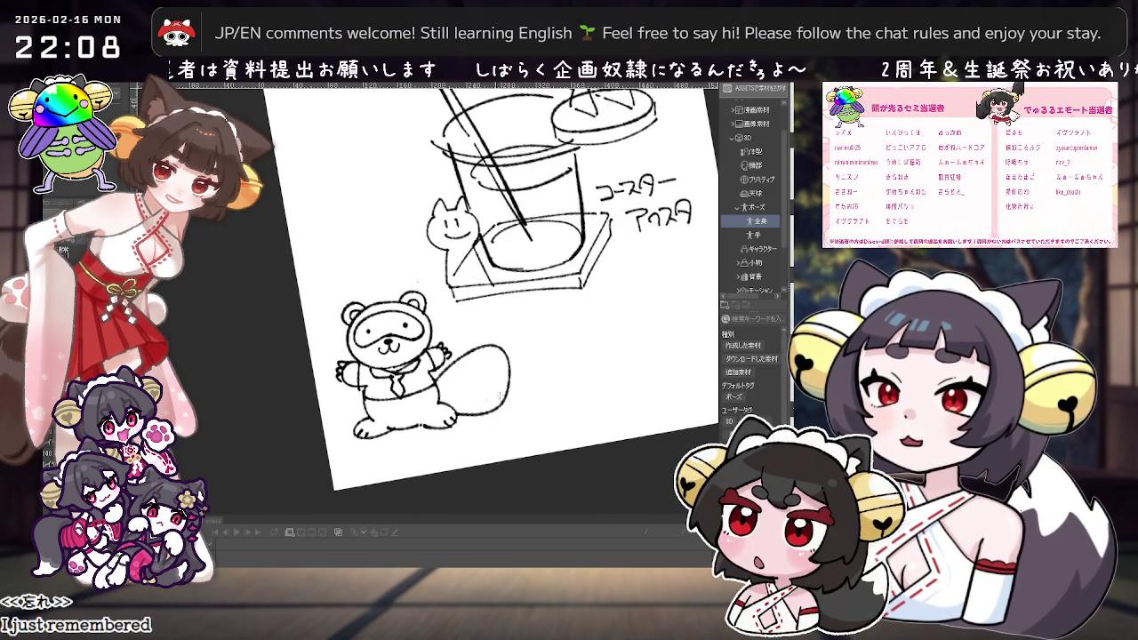
scroll(487, 396, "up", 3)
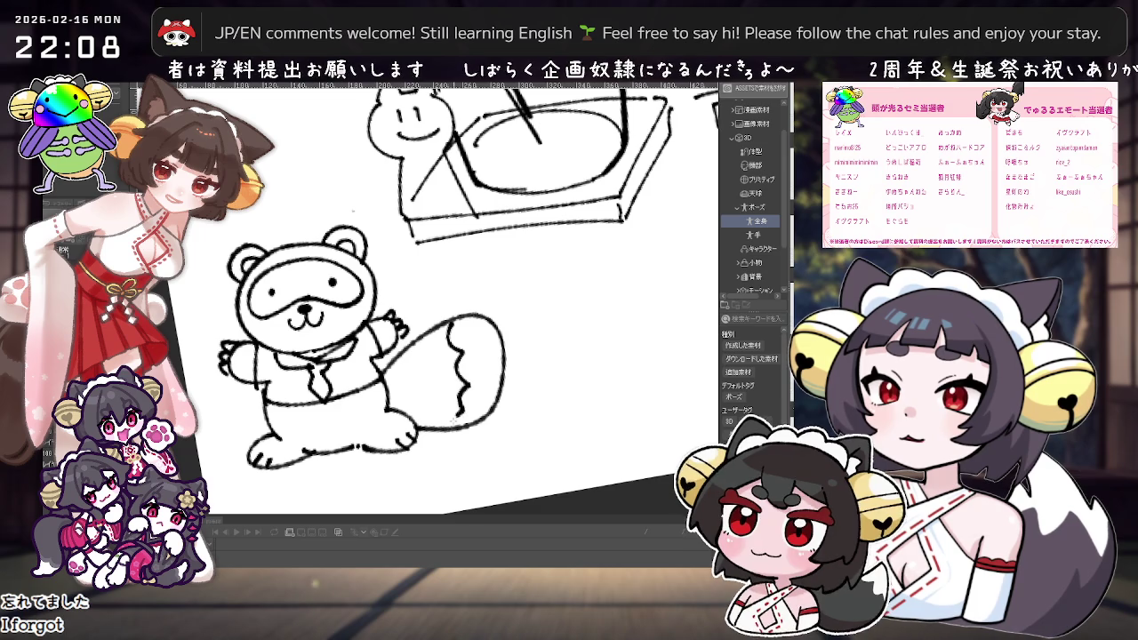
scroll(457, 416, "down", 2)
left_click_drag(457, 416, 554, 423)
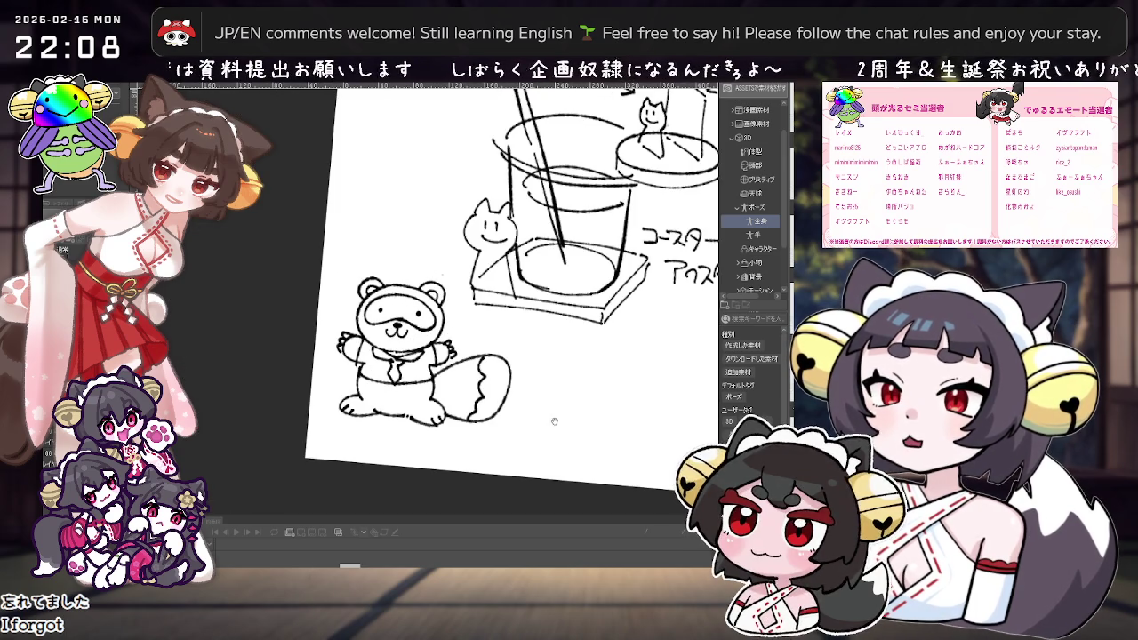
Scroll around the canvas to review the cup and tanuki sketches.
scroll(586, 414, "down", 3)
scroll(588, 429, "up", 3)
scroll(581, 443, "up", 1)
scroll(467, 389, "up", 3)
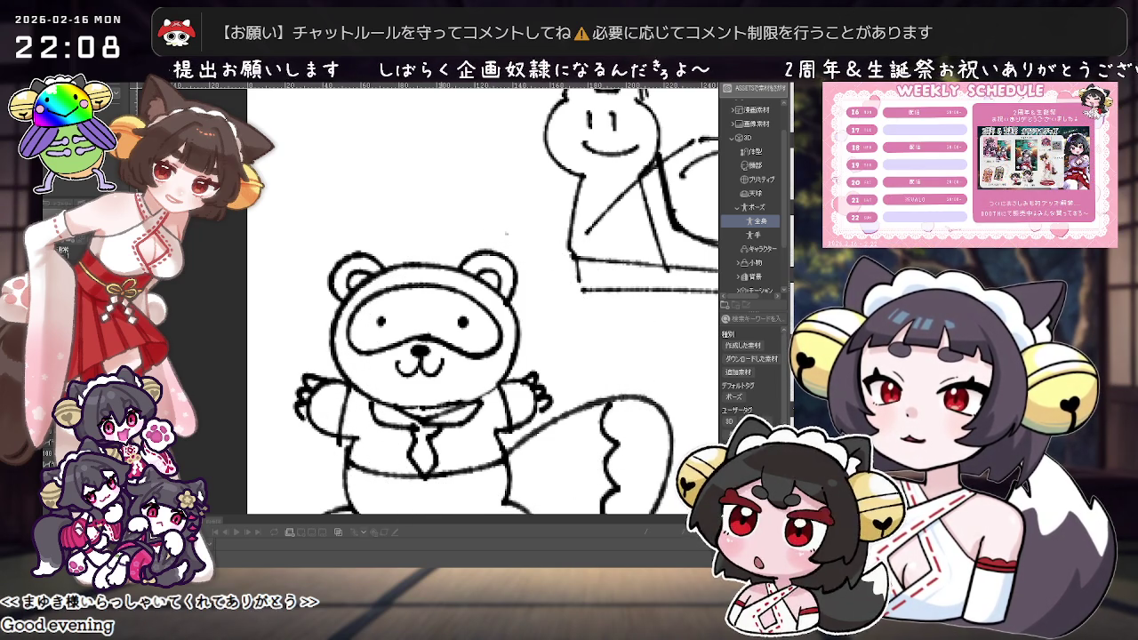
scroll(498, 355, "down", 1)
scroll(516, 365, "down", 1)
scroll(551, 383, "down", 2)
scroll(578, 394, "down", 2)
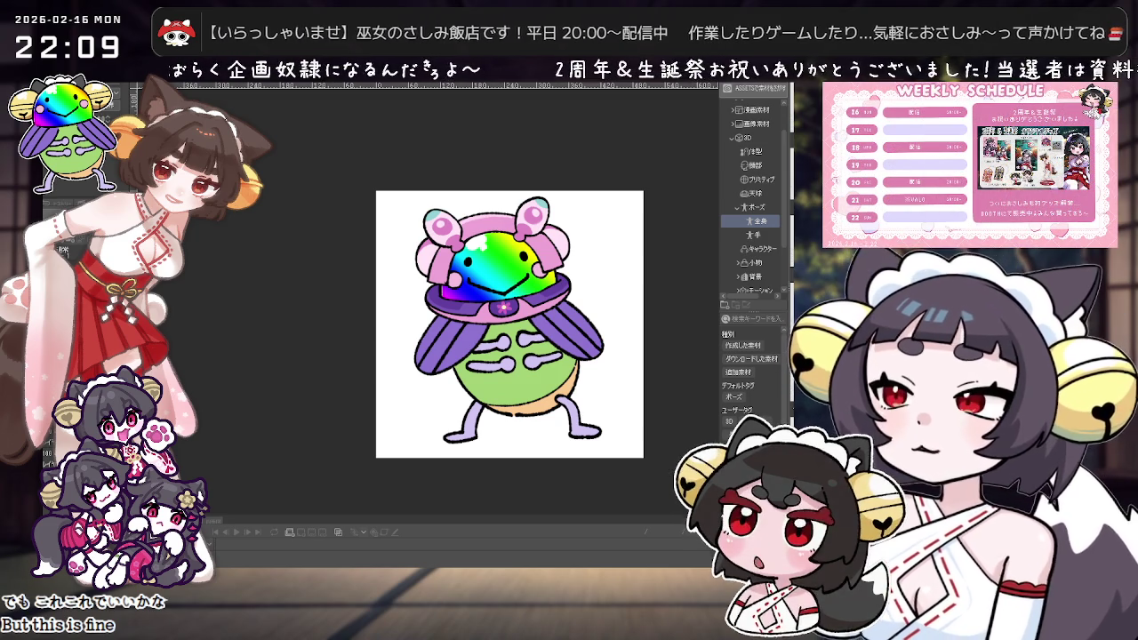
Clear the cicada mascot layer to a blank white canvas with Delete.
key("Delete")
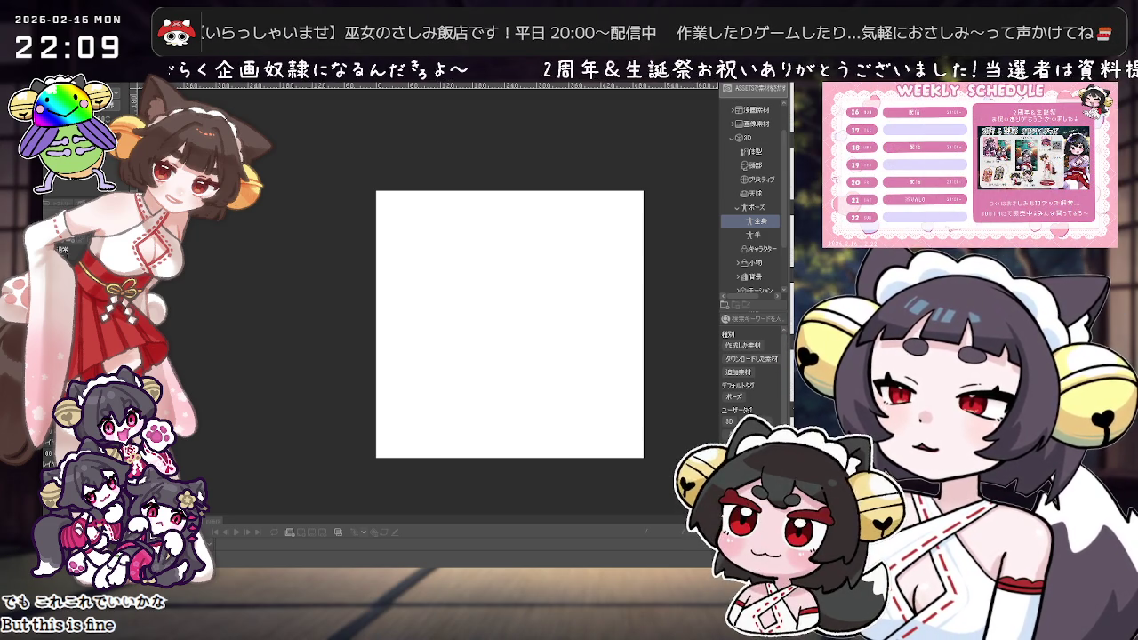
Bring back the erased cicada mascot and fade its layer to a pale version.
right_click(49, 289)
left_click(187, 372)
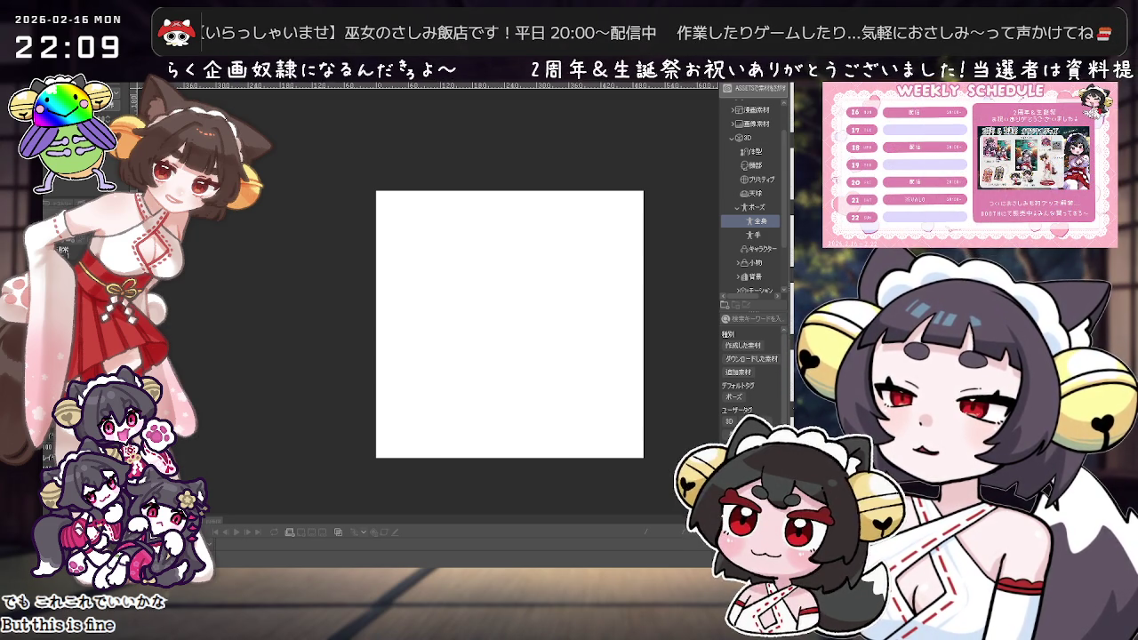
key("ctrl+z")
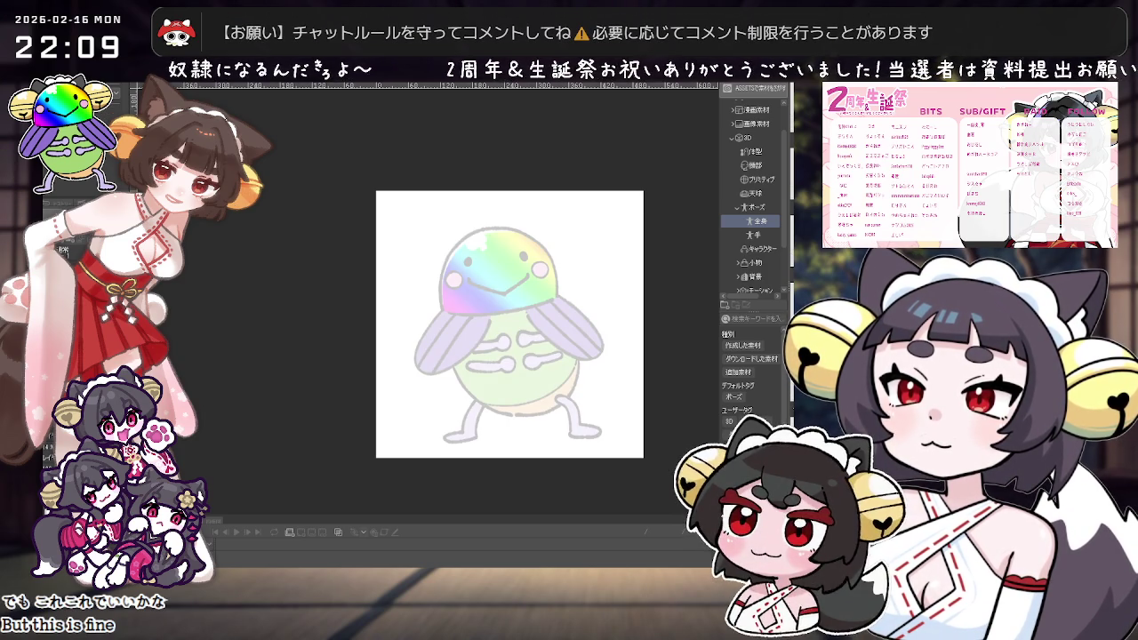
scroll(551, 267, "up", 1)
scroll(552, 320, "up", 2)
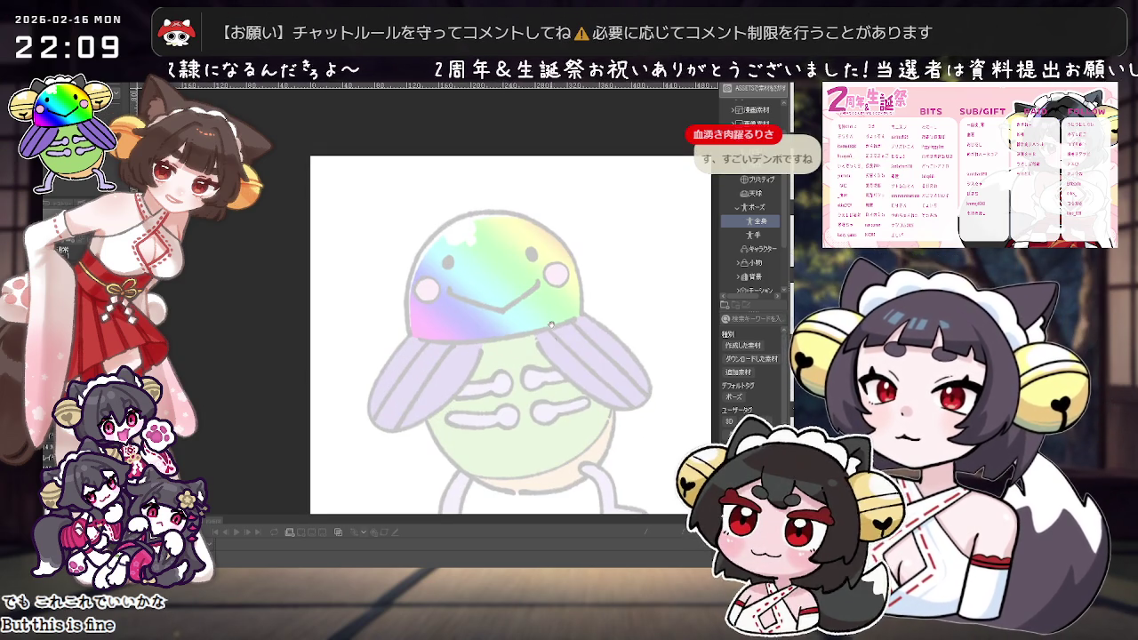
left_click_drag(553, 351, 551, 336)
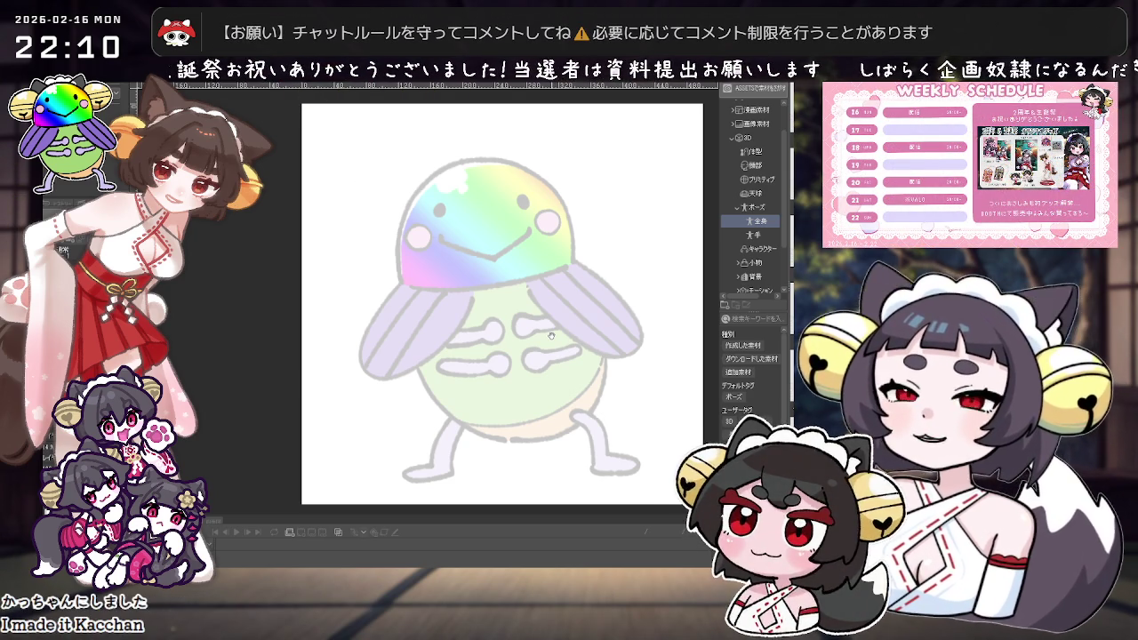
left_click_drag(552, 335, 461, 307)
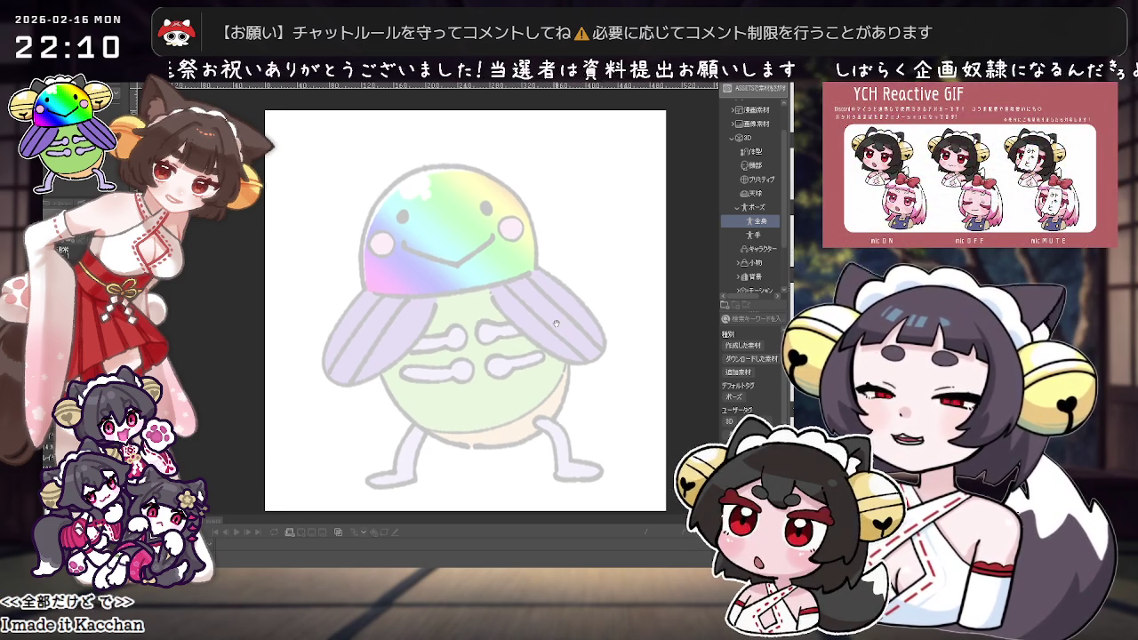
scroll(548, 306, "up", 2)
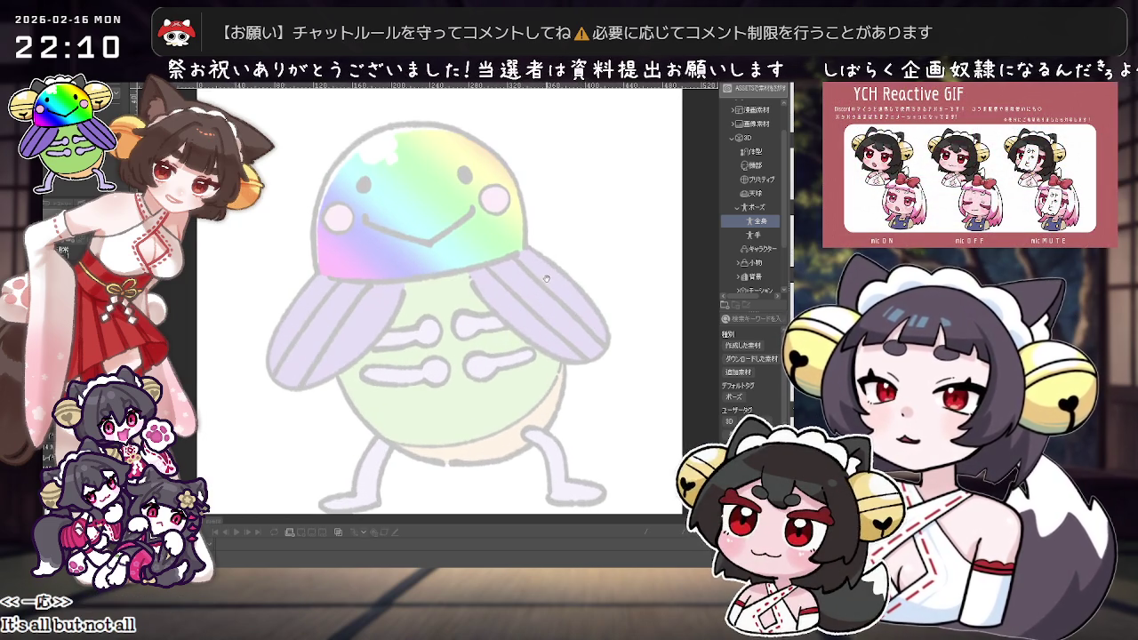
scroll(548, 306, "up", 1)
Try several strokes across the top of the mascot's head, undoing each.
left_click_drag(430, 230, 375, 233)
key("ctrl+z")
left_click_drag(480, 175, 435, 213)
key("ctrl+z")
left_click_drag(487, 173, 437, 205)
key("ctrl+z")
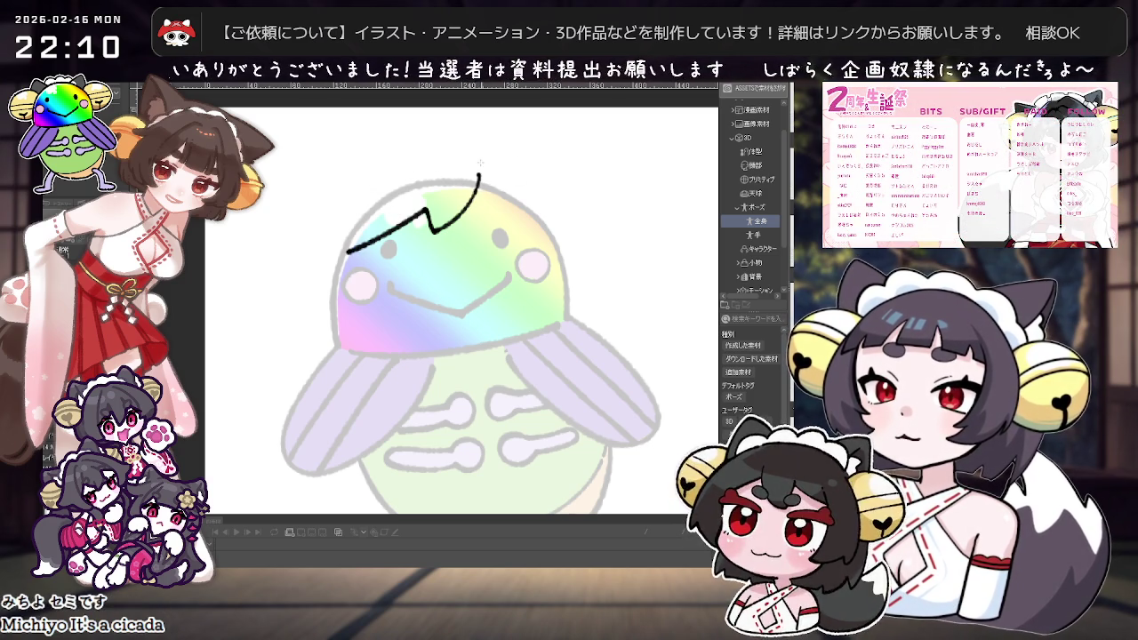
Draw a bold outline down the left side of the mascot's head, rotating the view.
left_click_drag(493, 154, 374, 175)
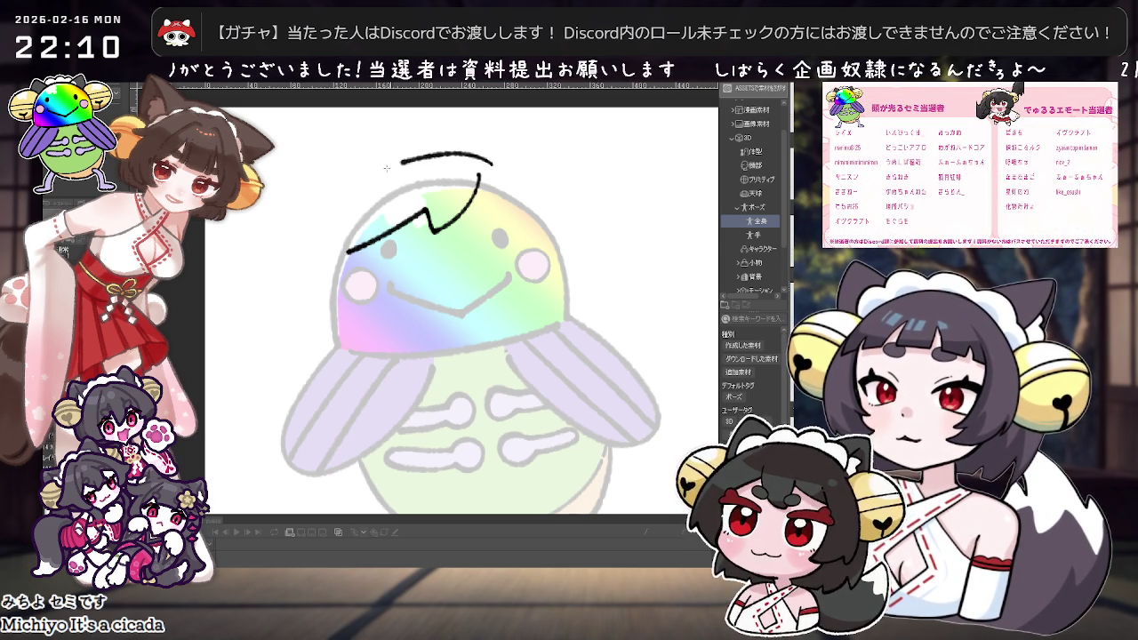
key("ctrl+0")
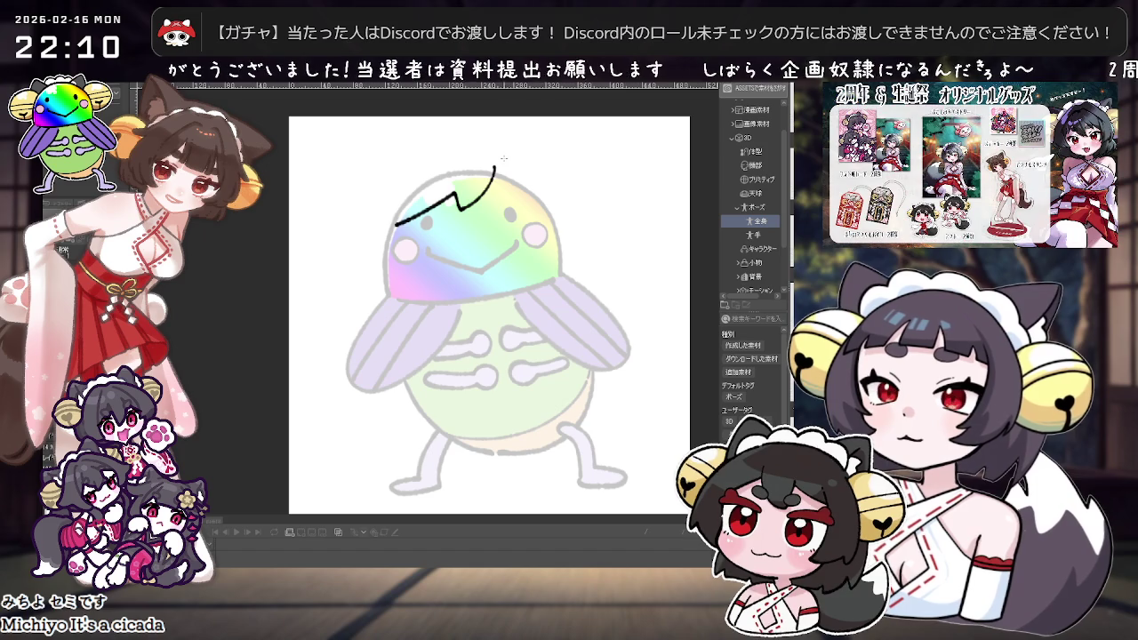
key("ctrl+z")
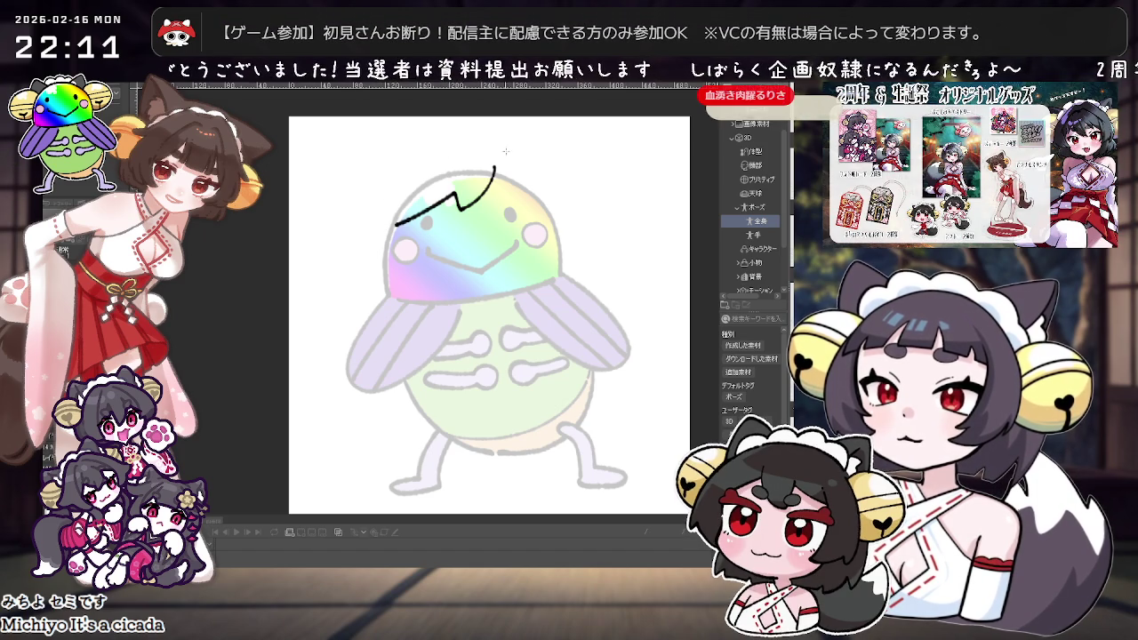
key("ctrl+plus")
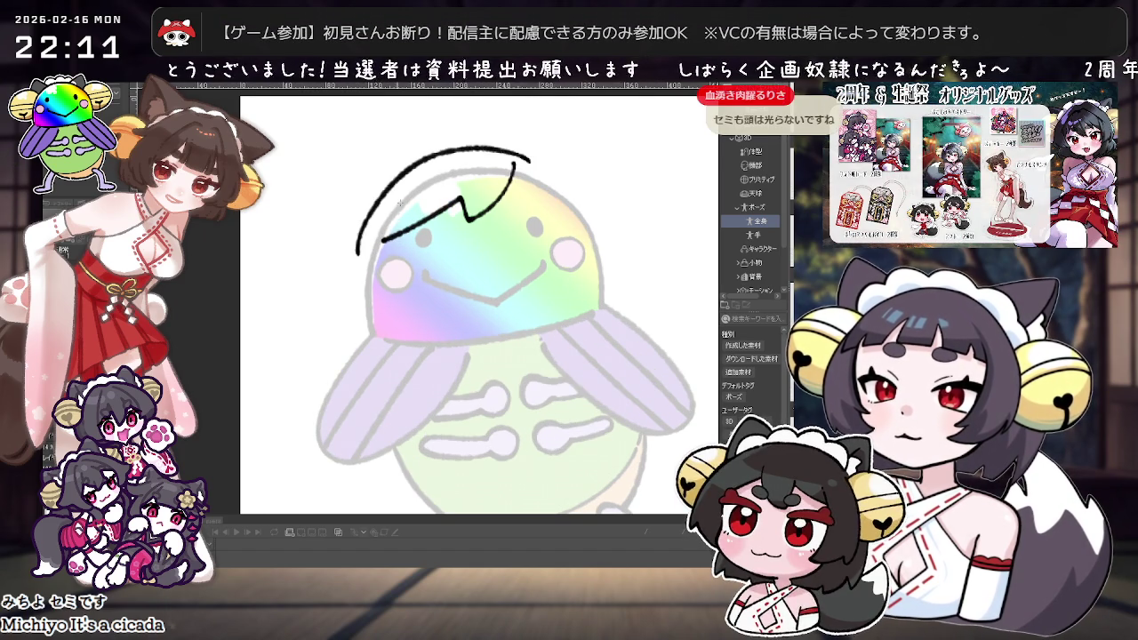
left_click_drag(374, 206, 364, 298)
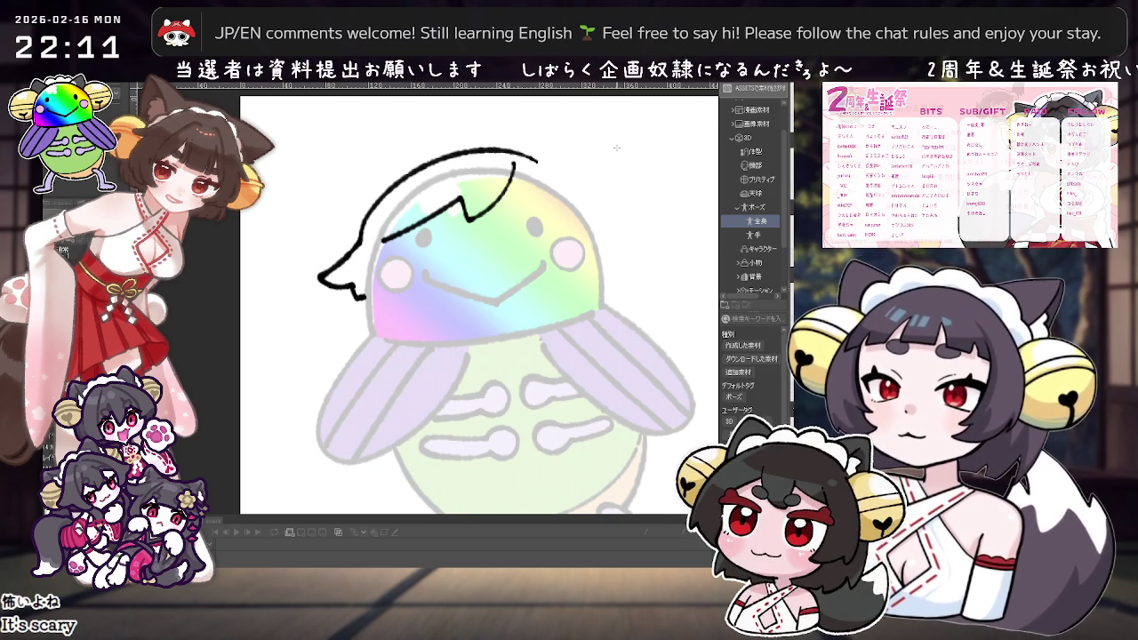
left_click_drag(594, 183, 500, 231)
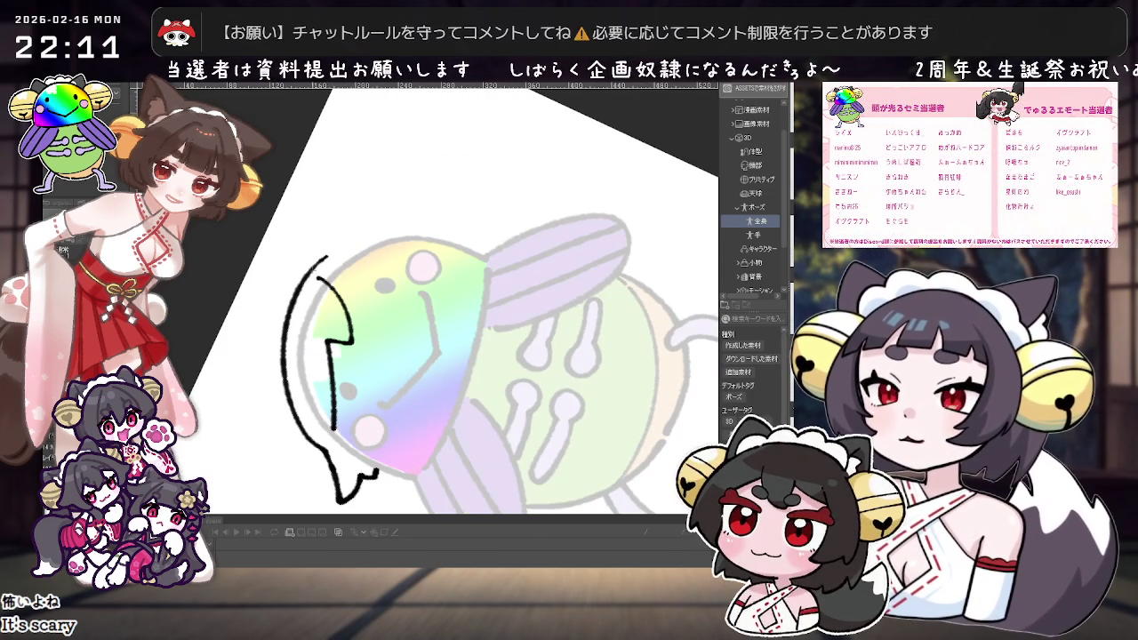